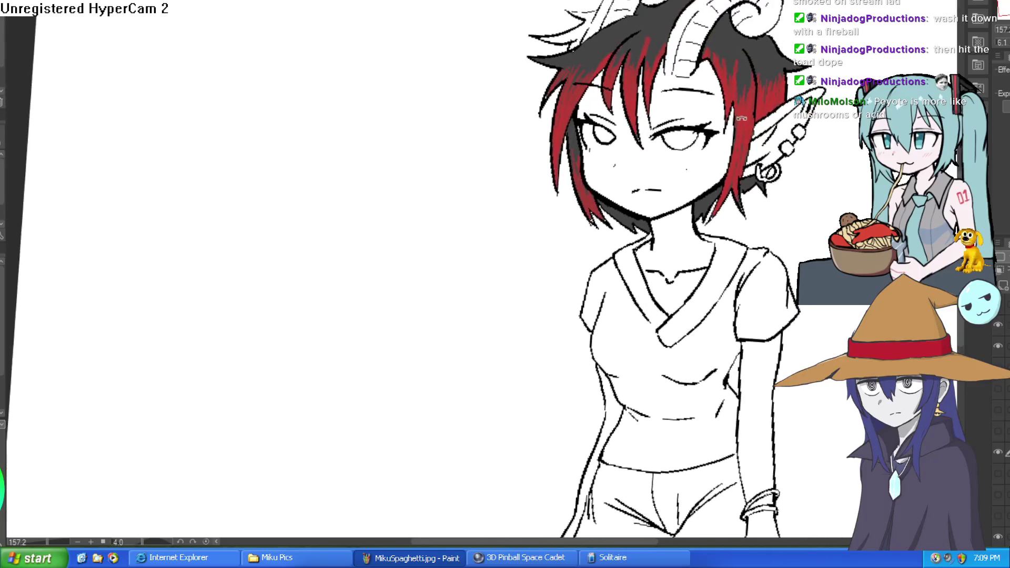
Ink details inside the eye, thicken the left eye's lower outline, and redraw the strokes around it.
scroll(689, 110, "up", 6)
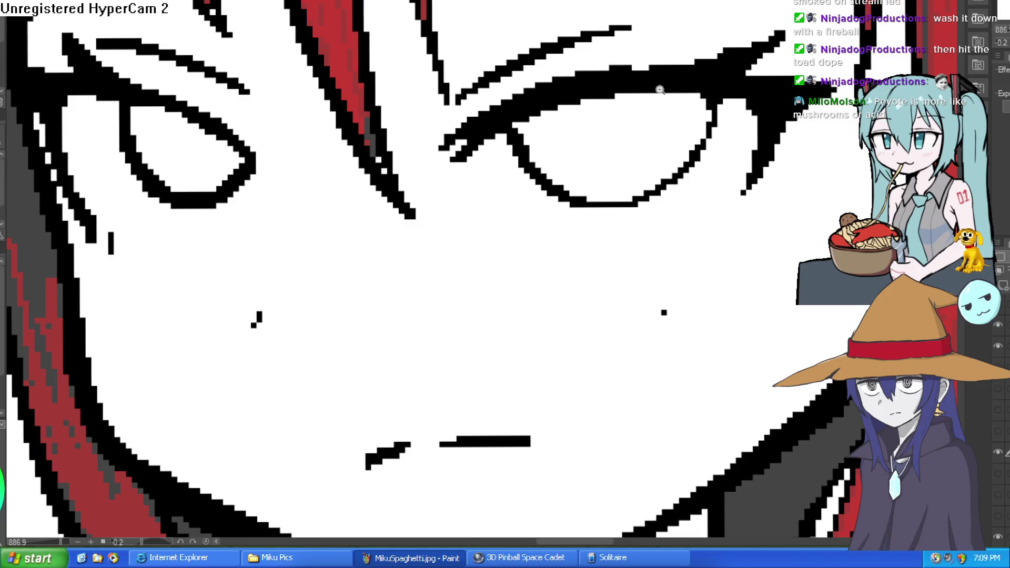
scroll(660, 90, "up", 5)
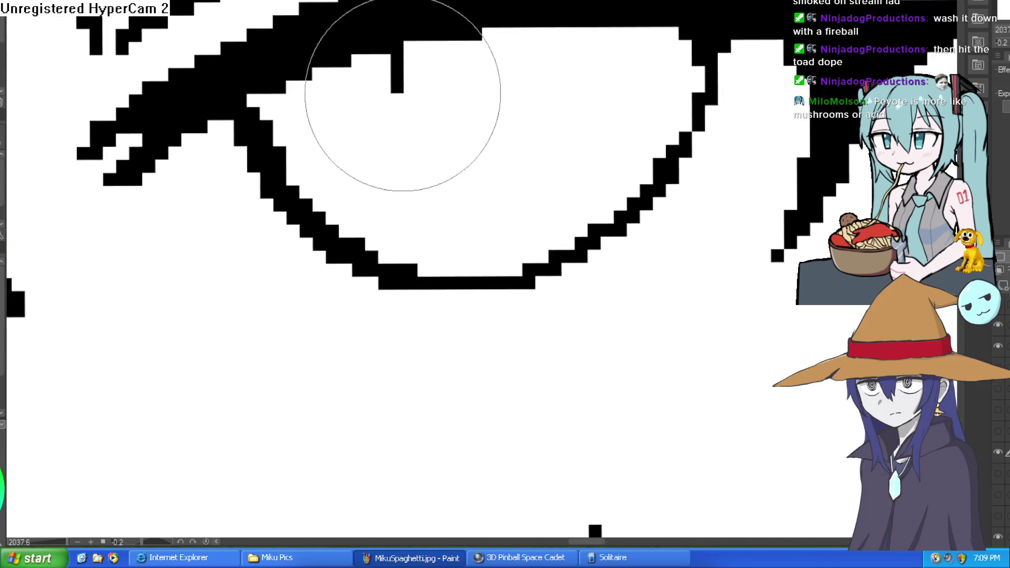
left_click_drag(403, 93, 437, 100)
scroll(437, 100, "down", 6)
scroll(466, 32, "up", 2)
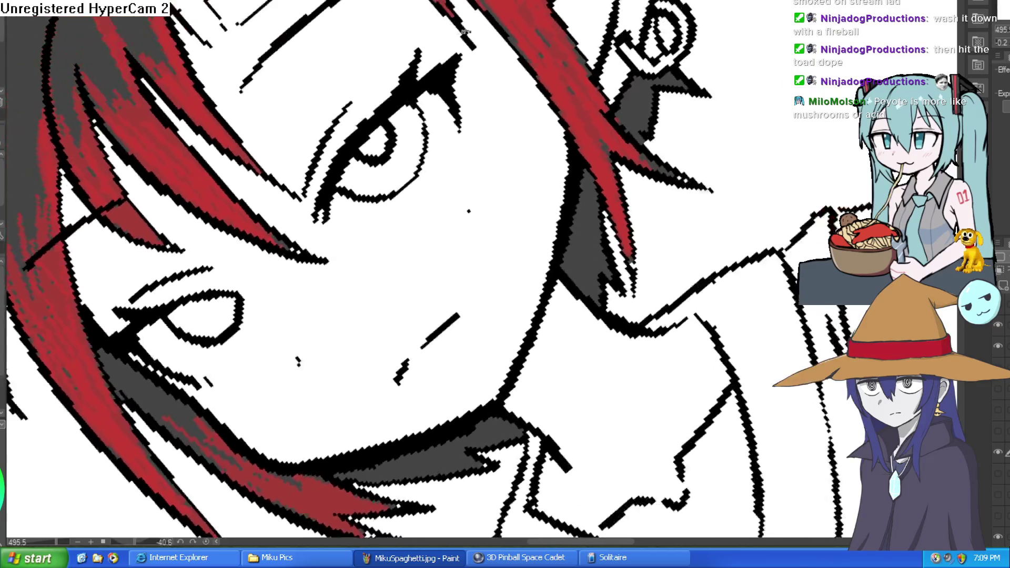
left_click_drag(466, 32, 552, 133)
left_click_drag(202, 142, 267, 135)
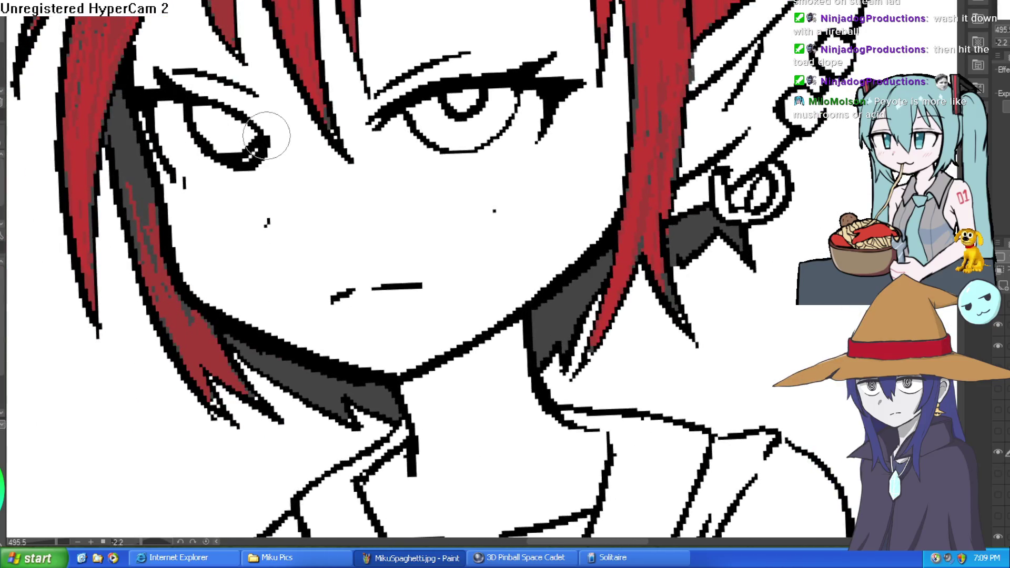
scroll(226, 136, "down", 3)
mouse_move(337, 85)
left_mouse_down()
mouse_move(389, 62)
mouse_move(370, 67)
mouse_move(400, 137)
left_mouse_up()
scroll(518, 72, "up", 5)
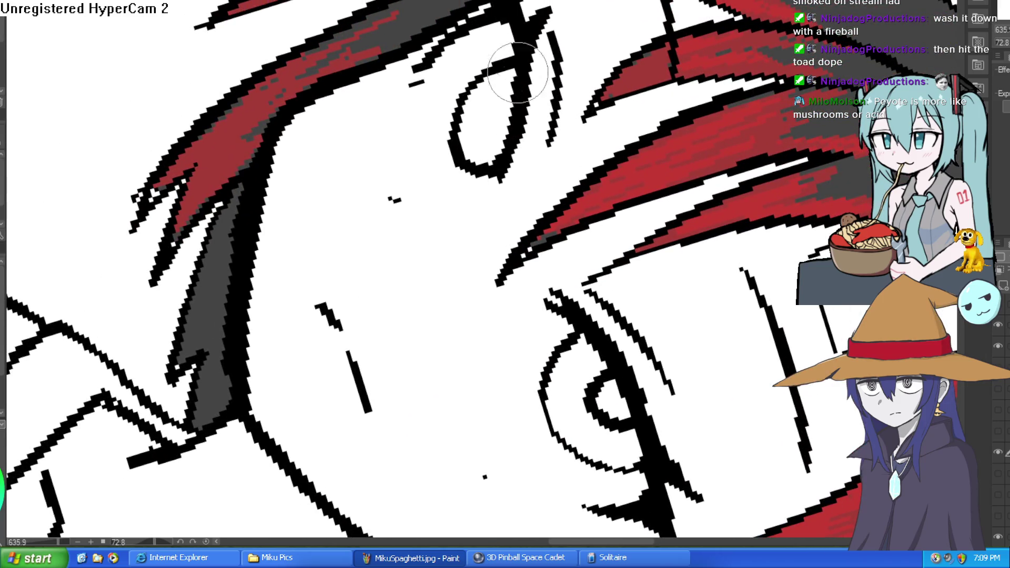
mouse_move(530, 65)
left_mouse_down()
mouse_move(542, 34)
mouse_move(530, 169)
mouse_move(491, 102)
mouse_move(492, 124)
mouse_move(526, 157)
left_mouse_up()
Repaint the face contour along the hair at the jaw, briefly hiding the line art to check colours.
scroll(526, 158, "down", 5)
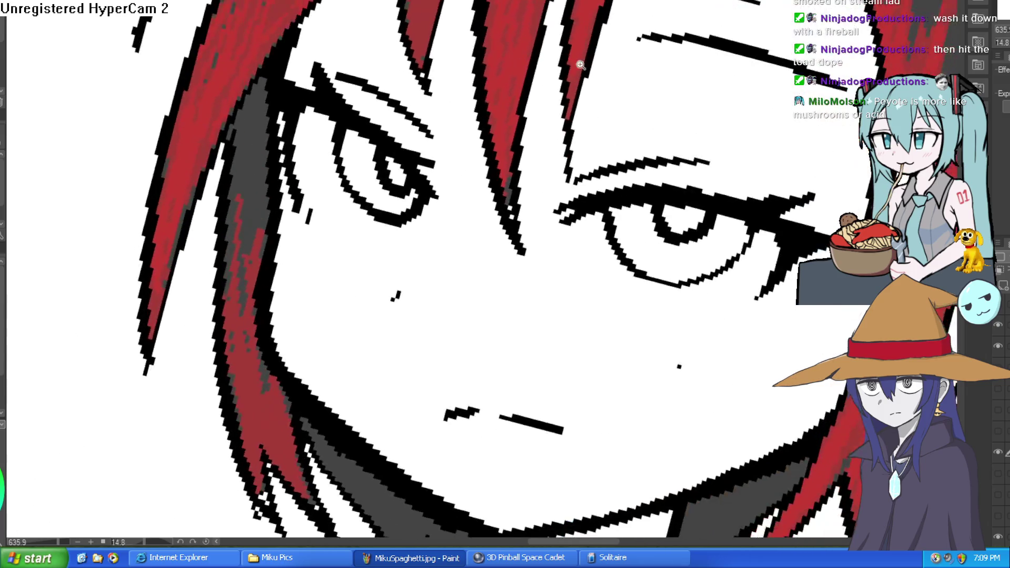
left_click_drag(474, 210, 505, 174)
scroll(473, 210, "up", 5)
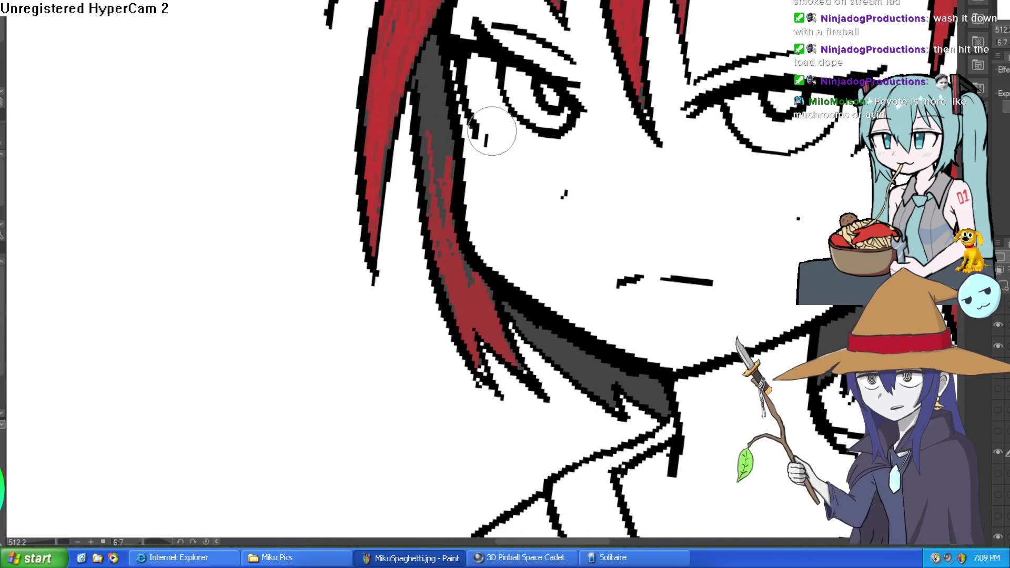
mouse_move(483, 248)
left_mouse_down()
mouse_move(632, 349)
mouse_move(522, 225)
mouse_move(462, 214)
mouse_move(537, 319)
mouse_move(650, 329)
mouse_move(688, 158)
mouse_move(688, 173)
left_mouse_up()
scroll(650, 329, "down", 7)
left_click(999, 454)
left_click(998, 453)
left_click_drag(778, 295, 742, 222)
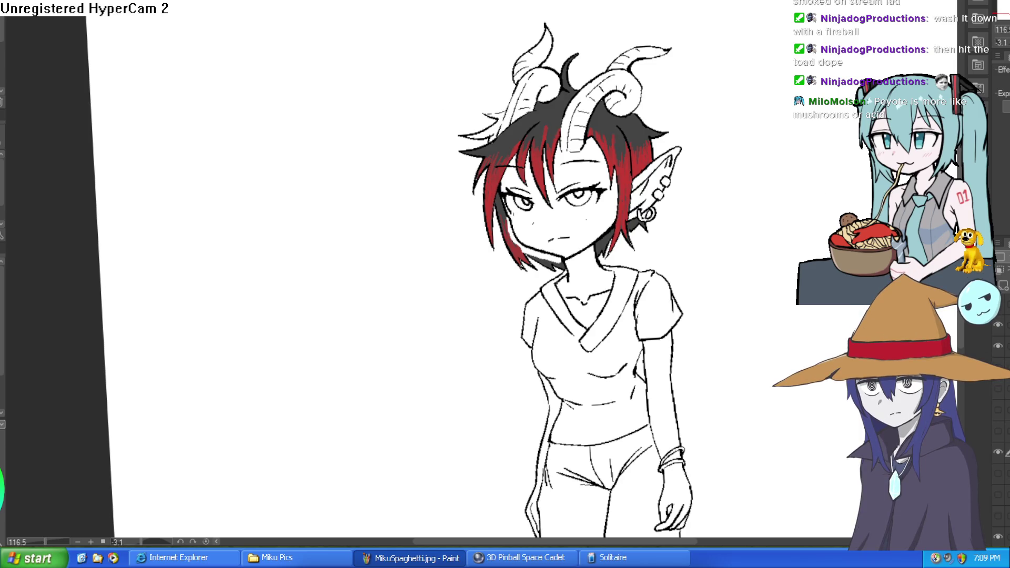
With a larger brush, draw strokes under the right eye and a curved line beside its outline.
scroll(638, 173, "up", 3)
key("]")
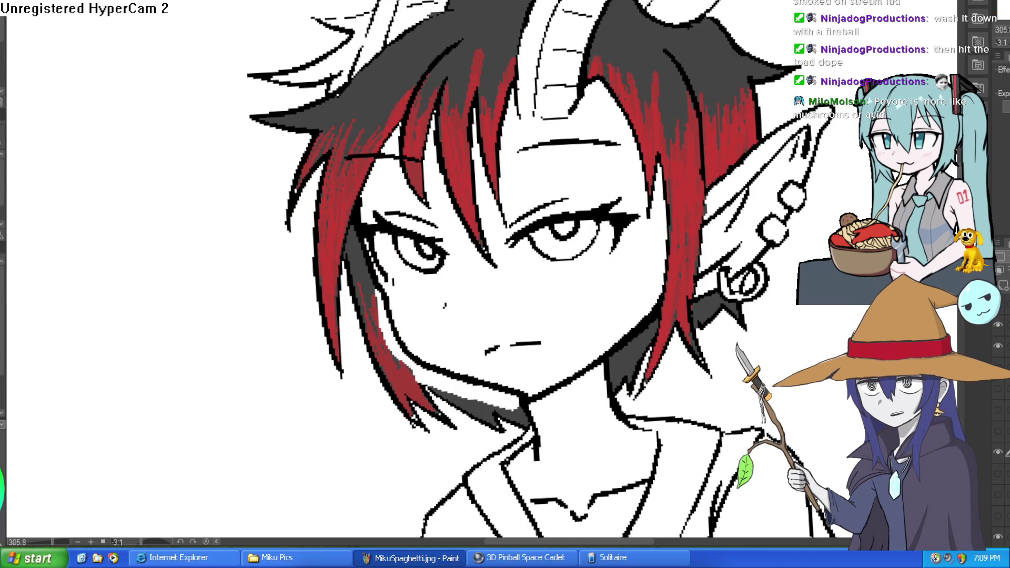
scroll(605, 251, "up", 2)
left_click_drag(441, 286, 564, 289)
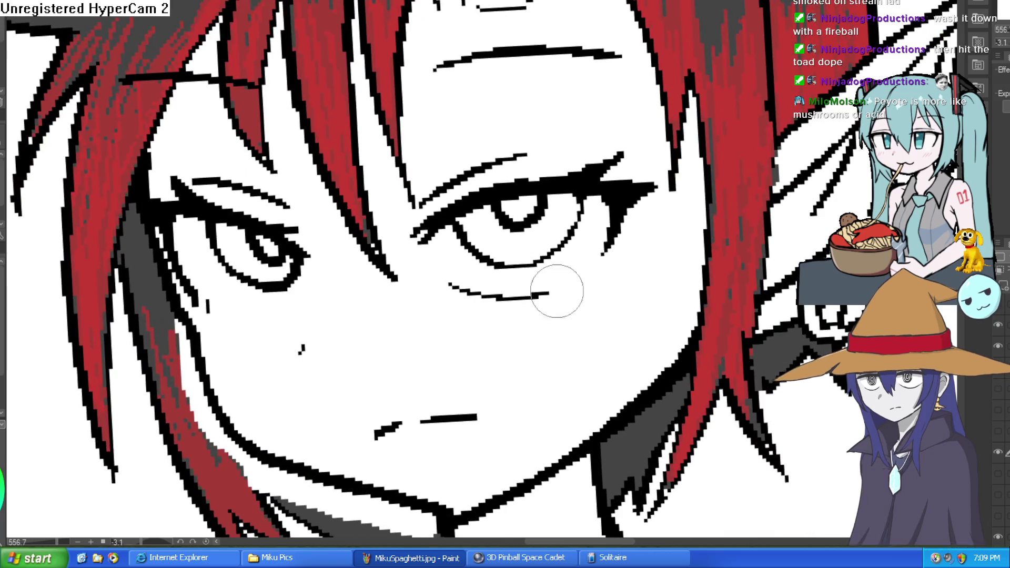
left_click_drag(615, 255, 535, 200)
left_click_drag(666, 160, 607, 260)
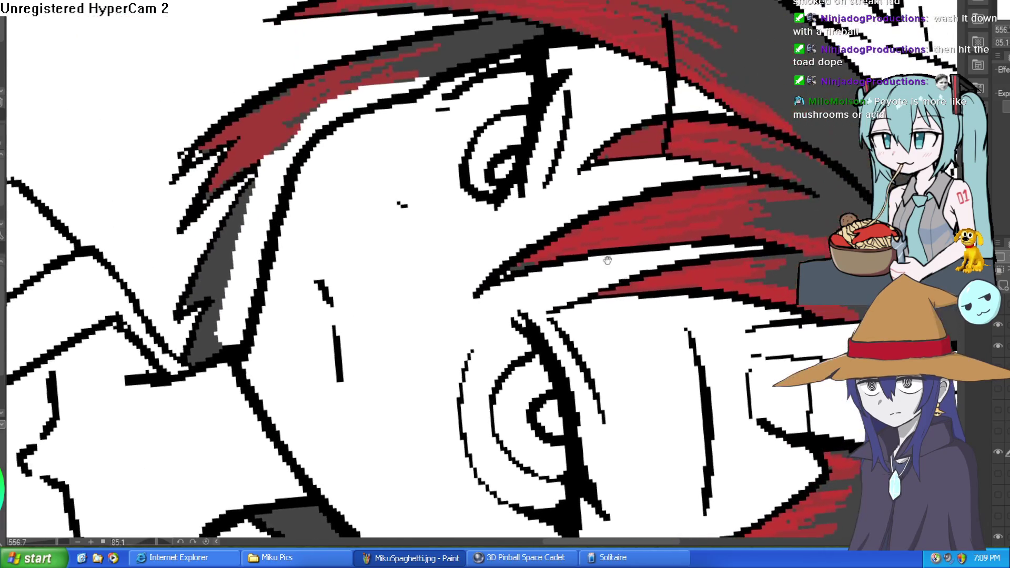
left_click_drag(443, 191, 451, 74)
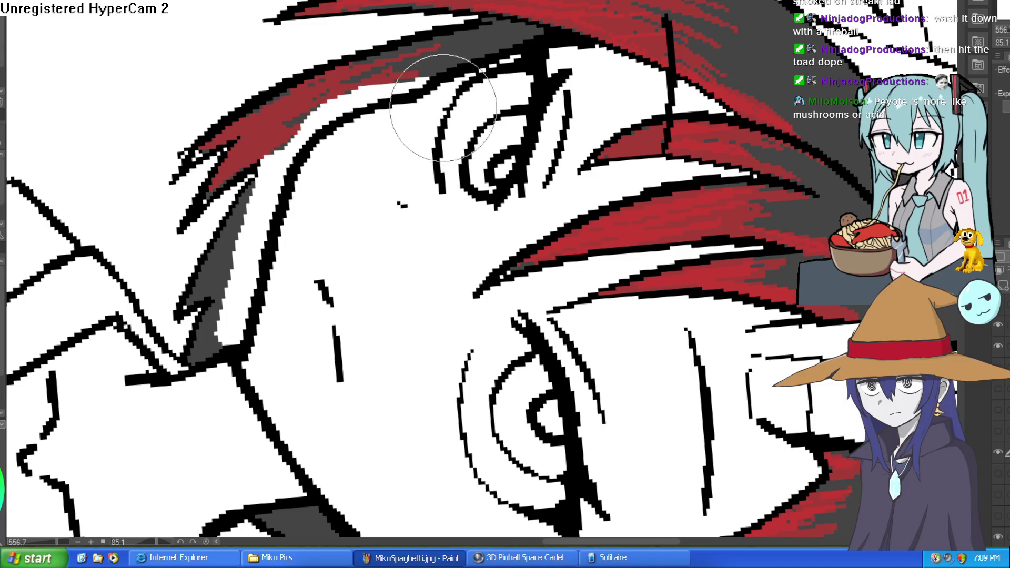
mouse_move(439, 114)
left_mouse_down()
mouse_move(440, 140)
mouse_move(497, 163)
mouse_move(481, 164)
left_mouse_up()
key("ctrl+0")
scroll(481, 164, "up", 5)
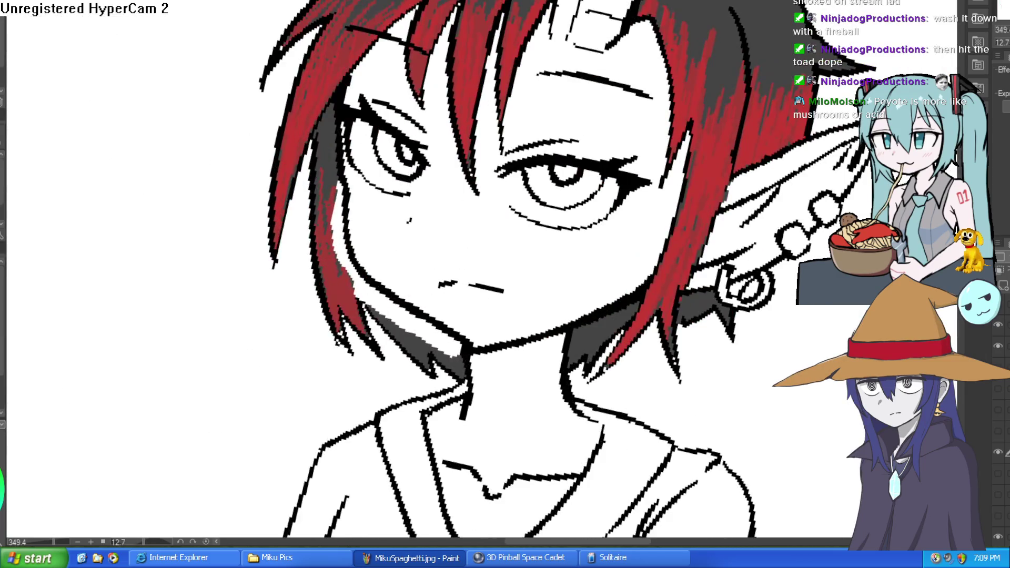
left_click_drag(476, 115, 497, 101)
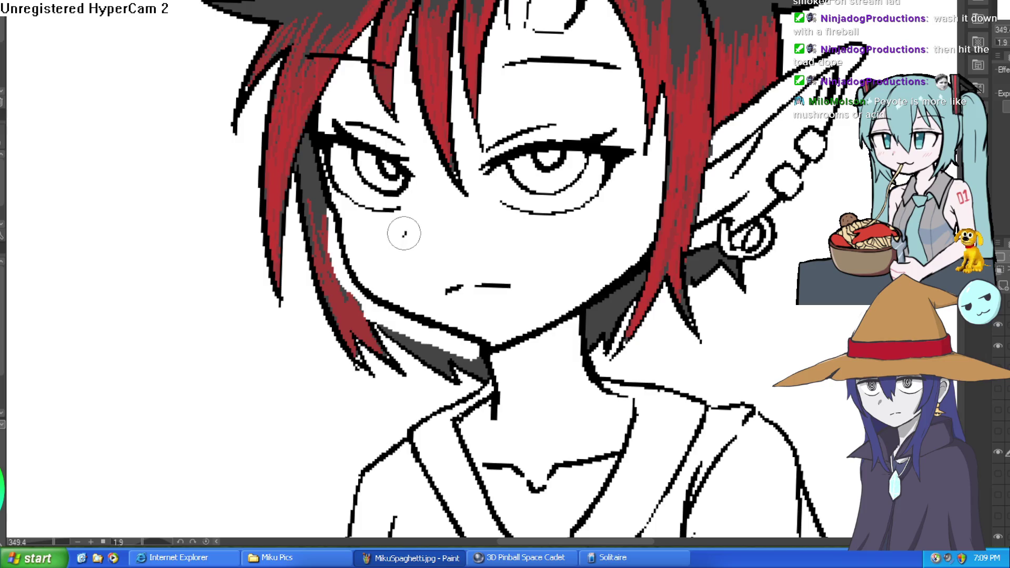
Erase the stray eyebrow stroke on the forehead.
key("ctrl+0")
mouse_move(406, 233)
left_mouse_down()
mouse_move(622, 157)
mouse_move(641, 190)
mouse_move(629, 178)
left_mouse_up()
scroll(629, 179, "up", 5)
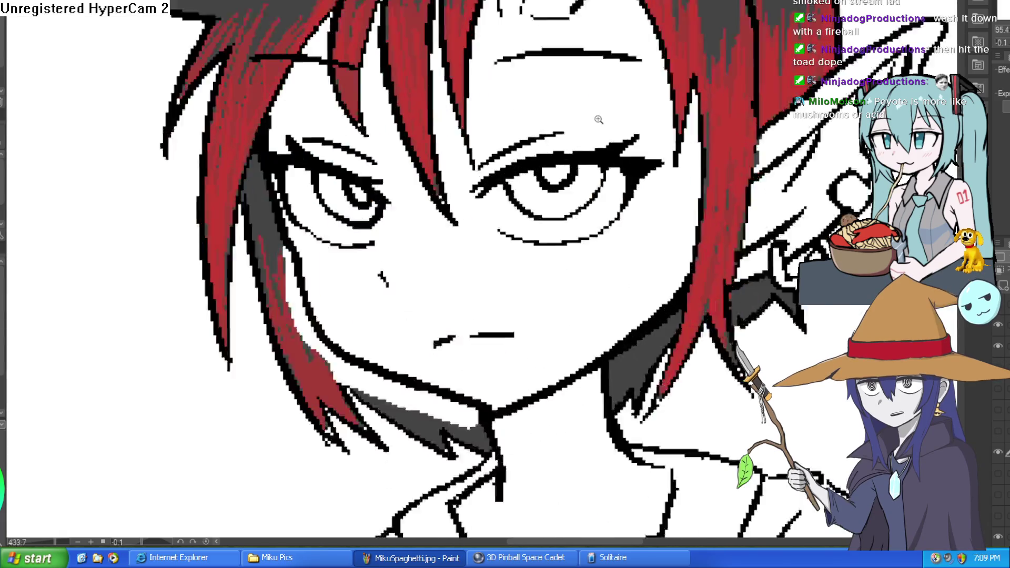
mouse_move(632, 84)
left_mouse_down()
mouse_move(563, 56)
mouse_move(492, 70)
left_mouse_up()
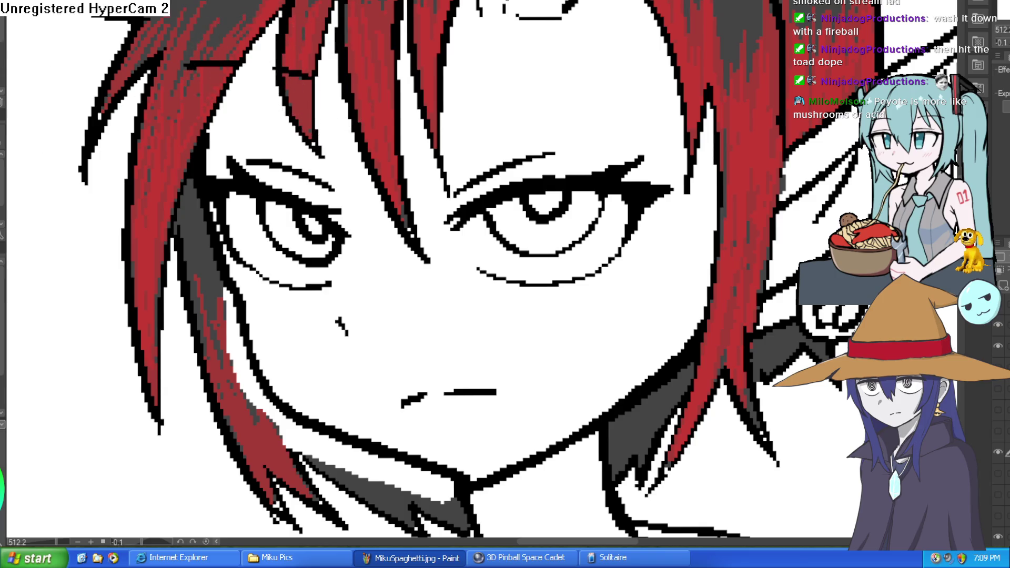
mouse_move(505, 174)
left_mouse_down()
mouse_move(575, 106)
mouse_move(675, 225)
left_mouse_up()
mouse_move(520, 131)
left_mouse_down()
mouse_move(462, 48)
mouse_move(482, 81)
mouse_move(503, 90)
left_mouse_up()
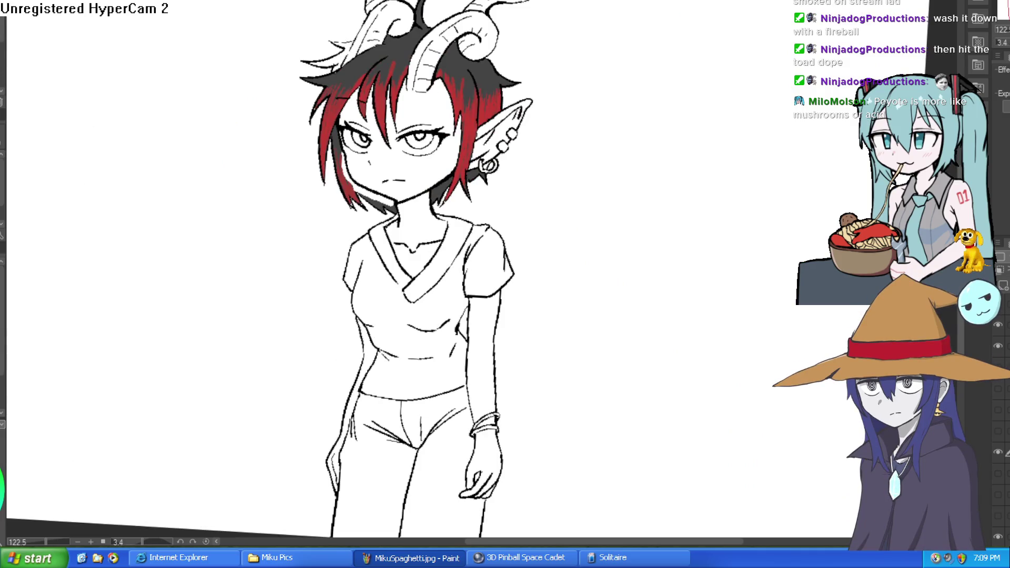
Paint red into the hair to the left of the eye with a larger brush.
left_click_drag(545, 122, 534, 145)
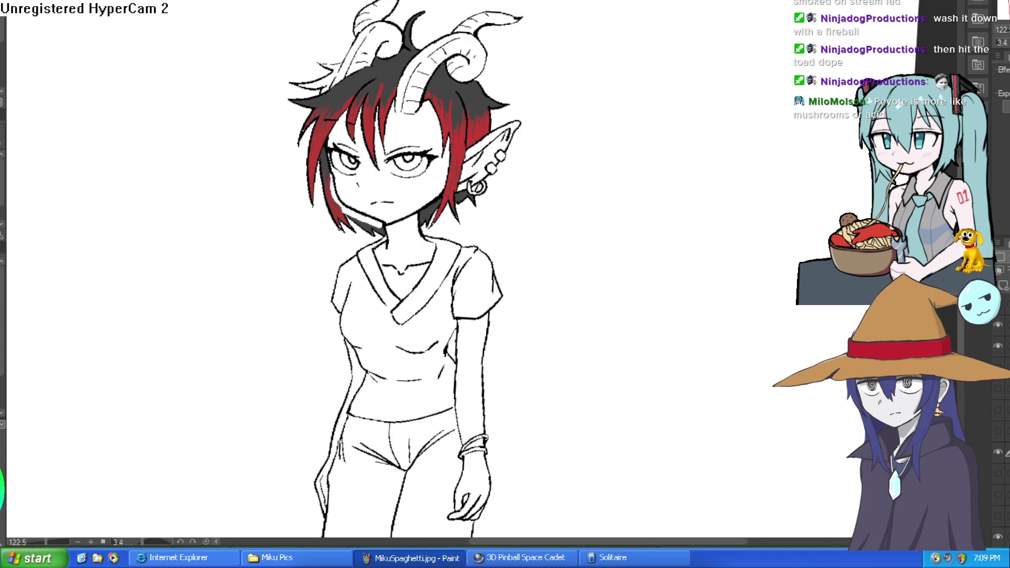
scroll(387, 144, "up", 4)
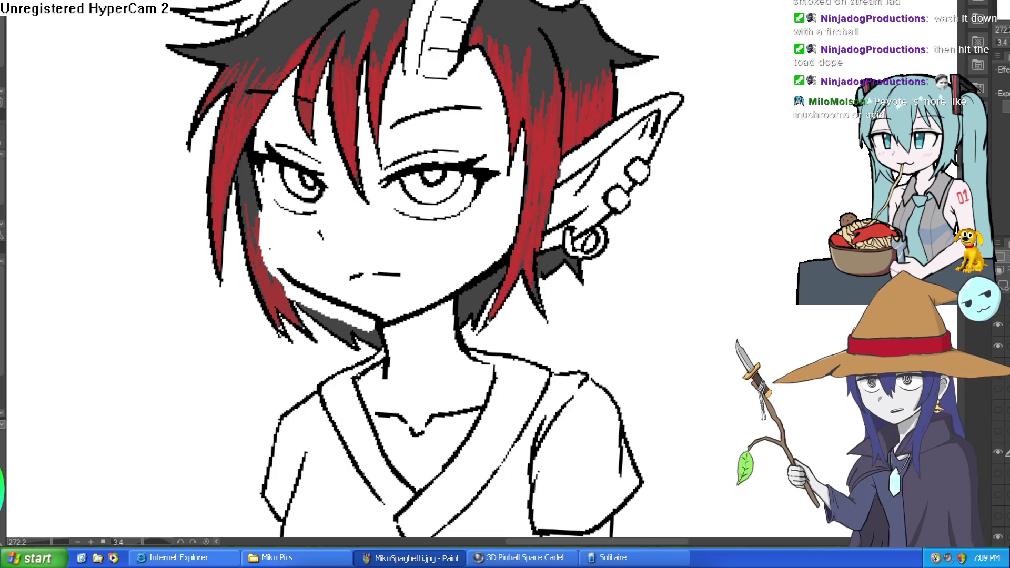
scroll(331, 167, "up", 2)
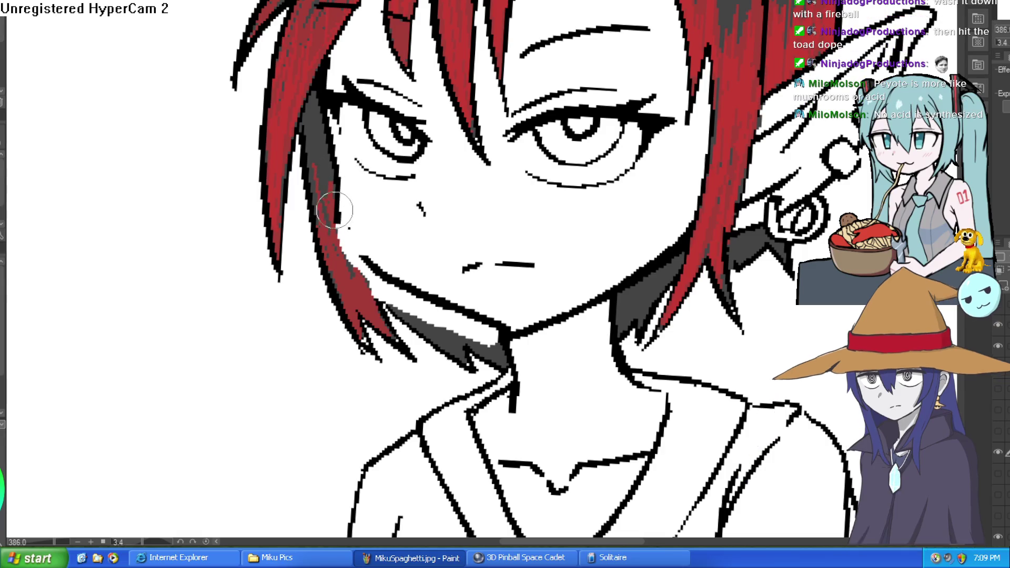
left_click_drag(458, 265, 709, 277)
mouse_move(375, 253)
left_mouse_down()
mouse_move(390, 105)
mouse_move(376, 135)
mouse_move(379, 242)
mouse_move(374, 153)
left_mouse_up()
key("bracketright")
key("bracketright")
key("bracketright")
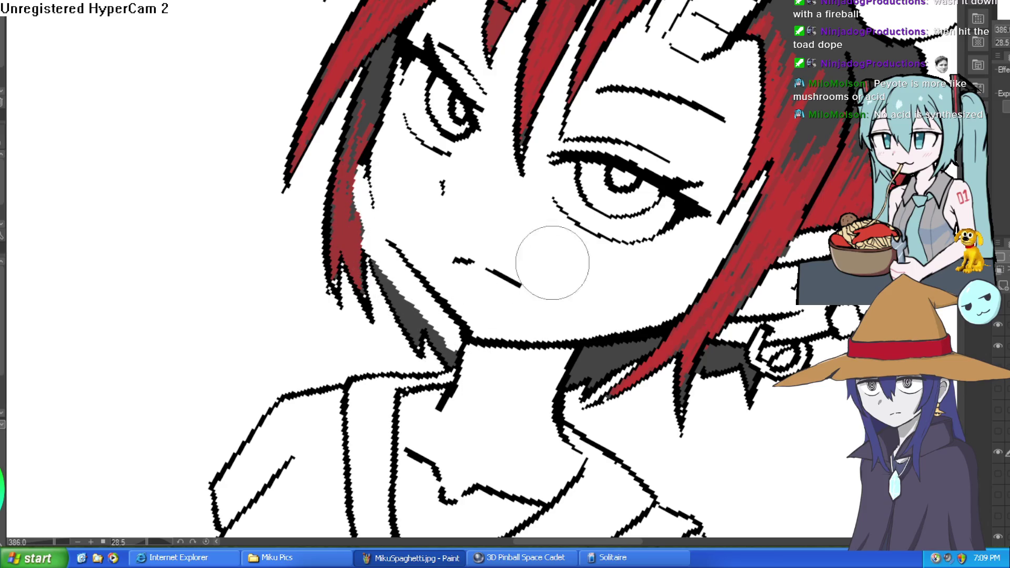
left_click_drag(589, 236, 587, 216)
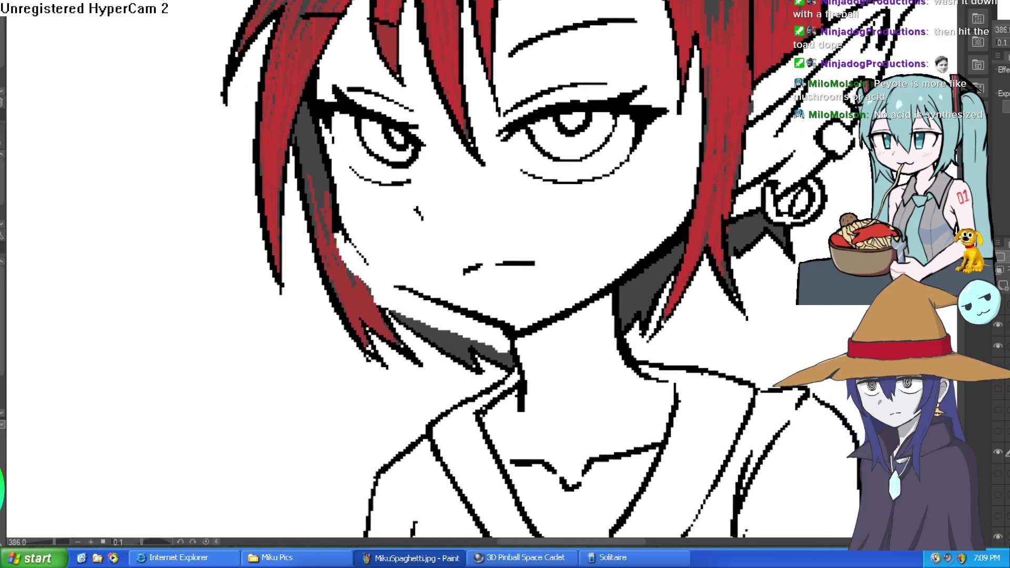
left_click_drag(382, 186, 526, 246)
mouse_move(445, 179)
left_mouse_down()
mouse_move(632, 84)
mouse_move(603, 206)
mouse_move(556, 224)
left_mouse_up()
Undo a stray stroke off the mouth line and dab a small mark below the mouth.
scroll(644, 77, "down", 5)
scroll(605, 200, "up", 5)
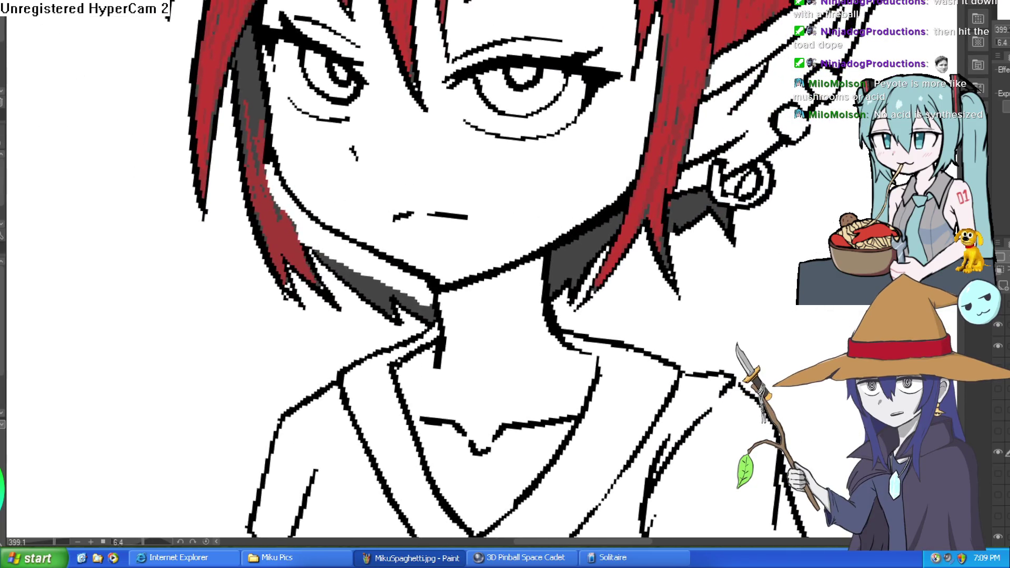
scroll(452, 210, "up", 3)
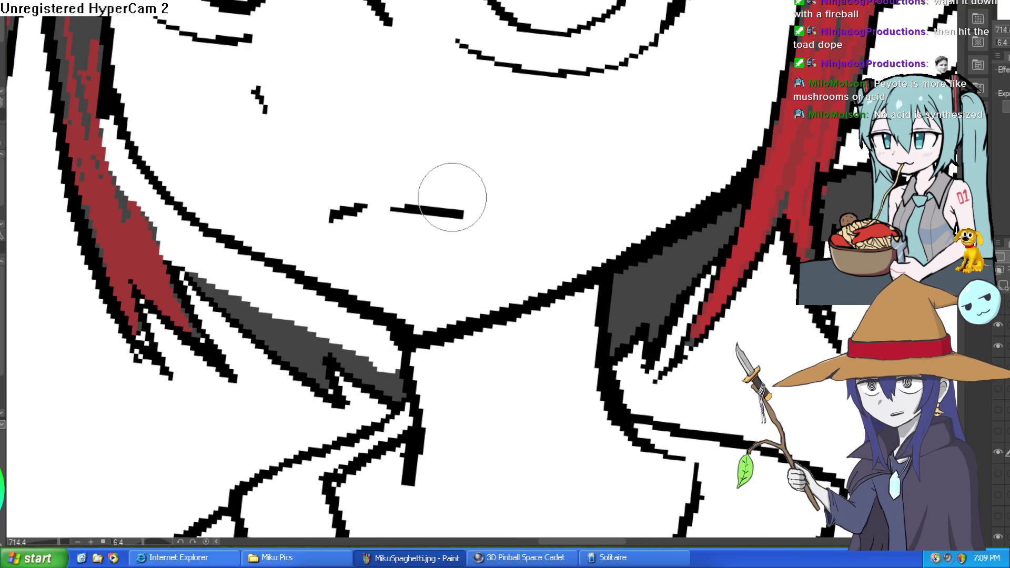
left_click_drag(474, 210, 469, 225)
key("ctrl+z")
left_click(445, 230)
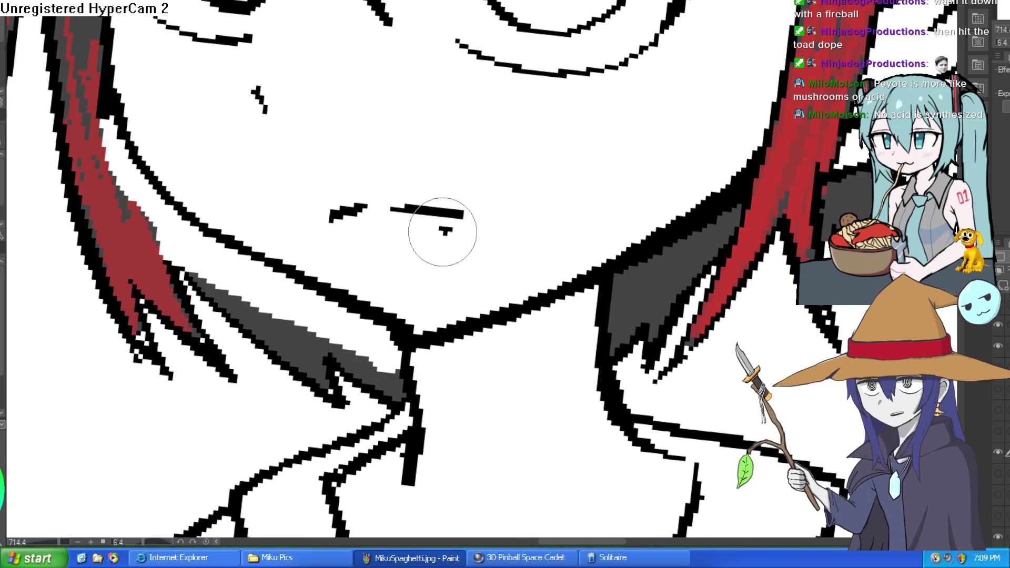
scroll(442, 232, "down", 5)
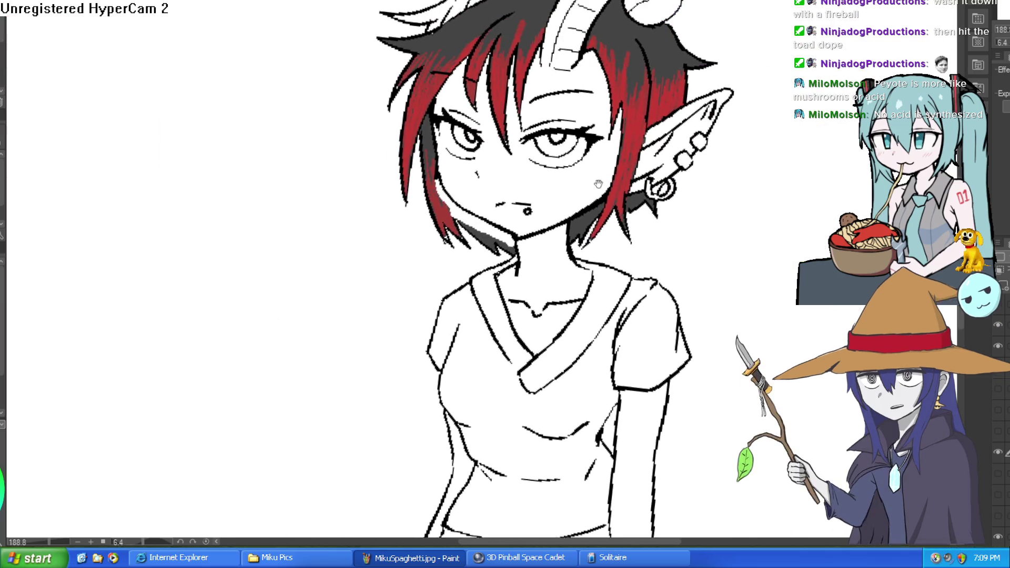
Replace the hatch strokes under the right eye with a single stroke.
scroll(637, 158, "up", 5)
scroll(639, 200, "down", 2)
mouse_move(634, 194)
left_mouse_down()
mouse_move(583, 193)
mouse_move(601, 203)
mouse_move(563, 253)
left_mouse_up()
scroll(474, 211, "up", 2)
left_click_drag(392, 221, 508, 196)
key("ctrl+z")
mouse_move(422, 207)
left_mouse_down()
mouse_move(503, 191)
mouse_move(440, 219)
left_mouse_up()
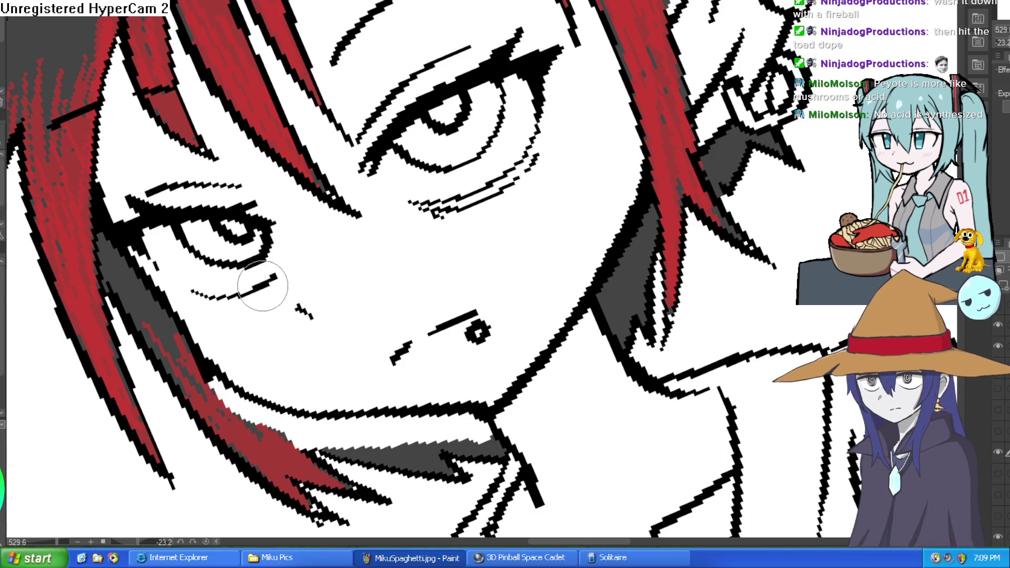
Erase the stray lines where the jaw meets the ear.
mouse_move(358, 213)
left_mouse_down()
mouse_move(432, 131)
mouse_move(526, 100)
mouse_move(604, 97)
mouse_move(552, 187)
mouse_move(558, 158)
mouse_move(626, 126)
left_mouse_up()
scroll(626, 126, "down", 5)
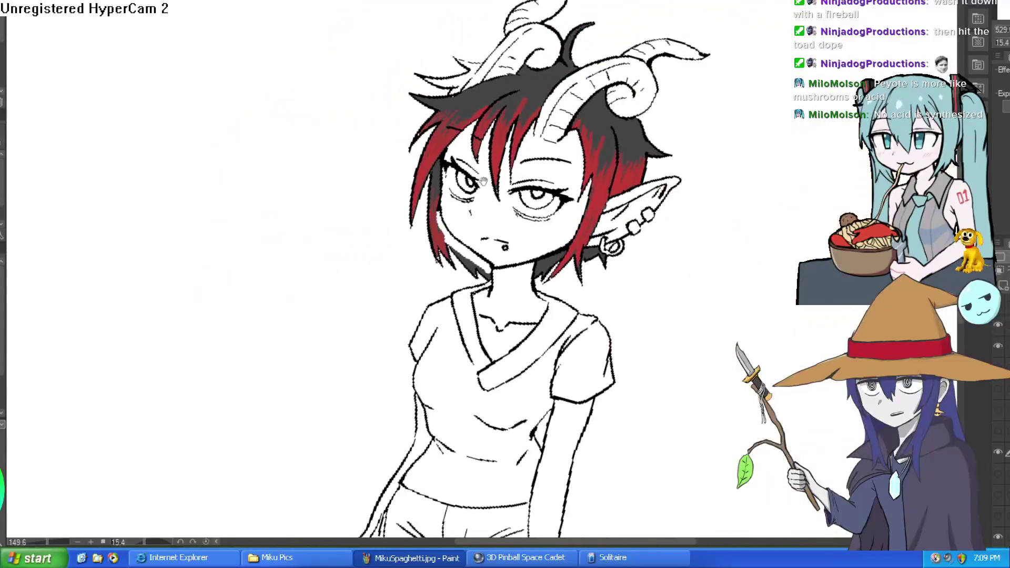
scroll(464, 180, "up", 3)
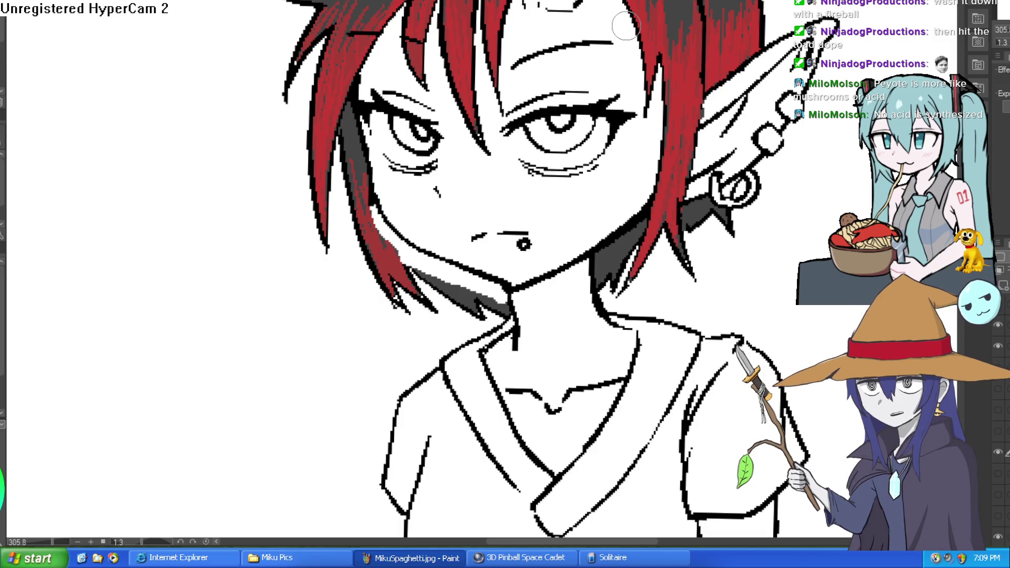
scroll(626, 25, "down", 5)
mouse_move(626, 25)
left_mouse_down()
mouse_move(650, 319)
mouse_move(510, 300)
left_mouse_up()
scroll(650, 321, "up", 4)
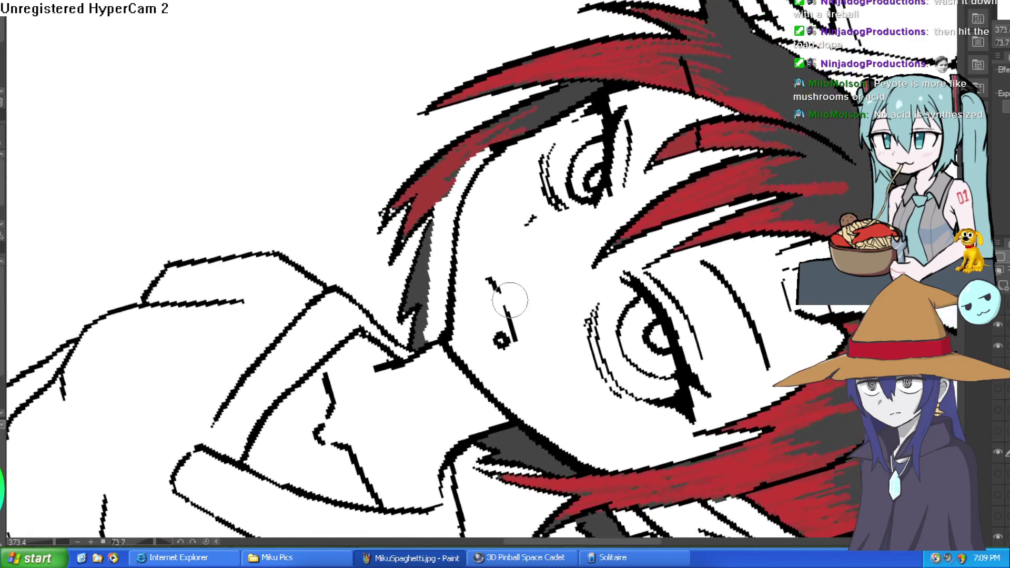
mouse_move(450, 341)
left_mouse_down()
mouse_move(463, 263)
mouse_move(428, 348)
mouse_move(376, 375)
mouse_move(395, 370)
mouse_move(473, 400)
mouse_move(632, 316)
mouse_move(690, 212)
mouse_move(684, 316)
mouse_move(648, 451)
left_mouse_up()
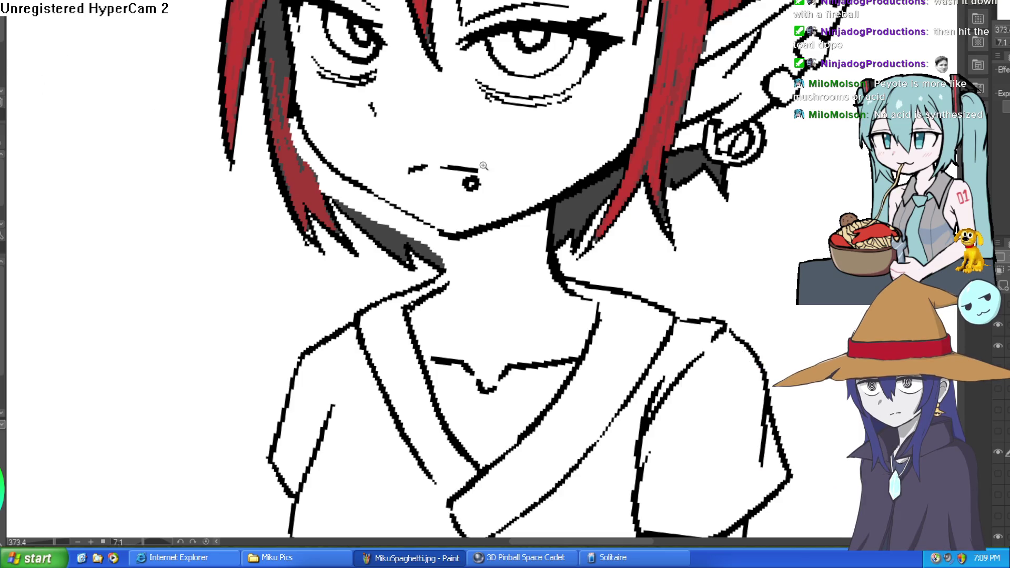
Draw the neck line down from the jaw and fit the drawing in view.
scroll(474, 228, "up", 3)
left_click_drag(474, 228, 477, 335)
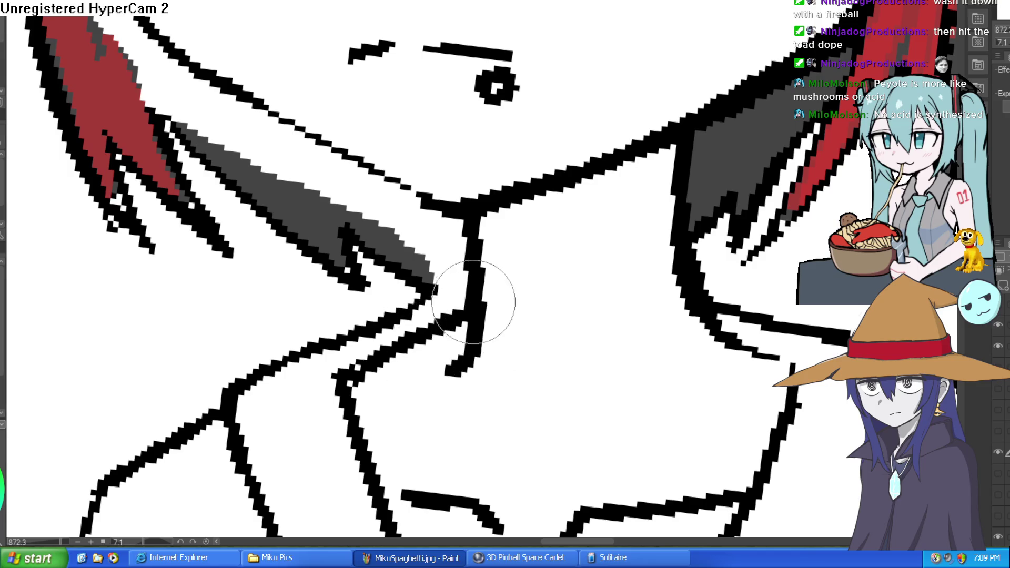
key("ctrl+0")
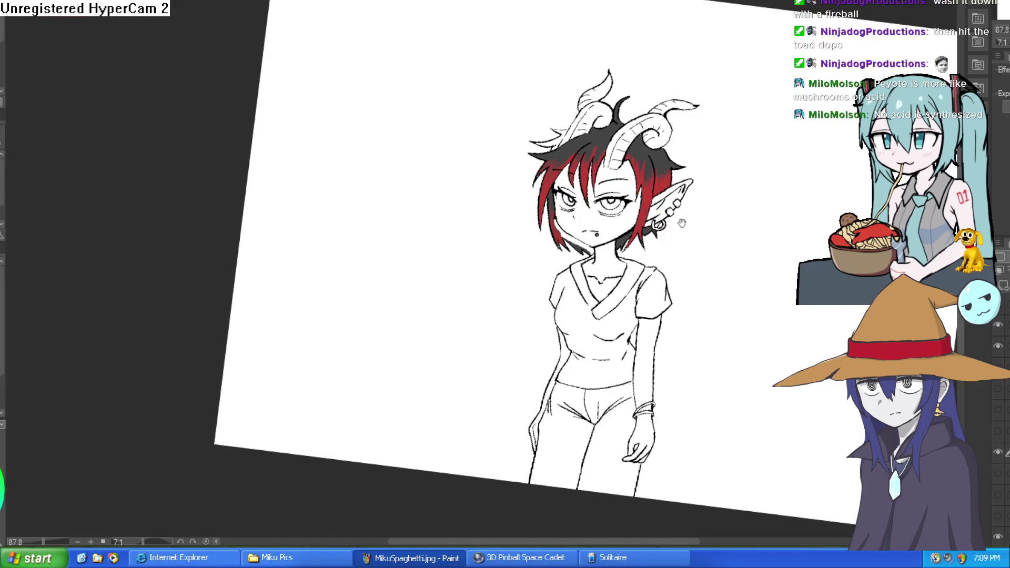
Enlarge the brush and flip the view horizontally to check proportions, then flip it back.
left_click_drag(694, 221, 679, 213)
scroll(679, 213, "up", 8)
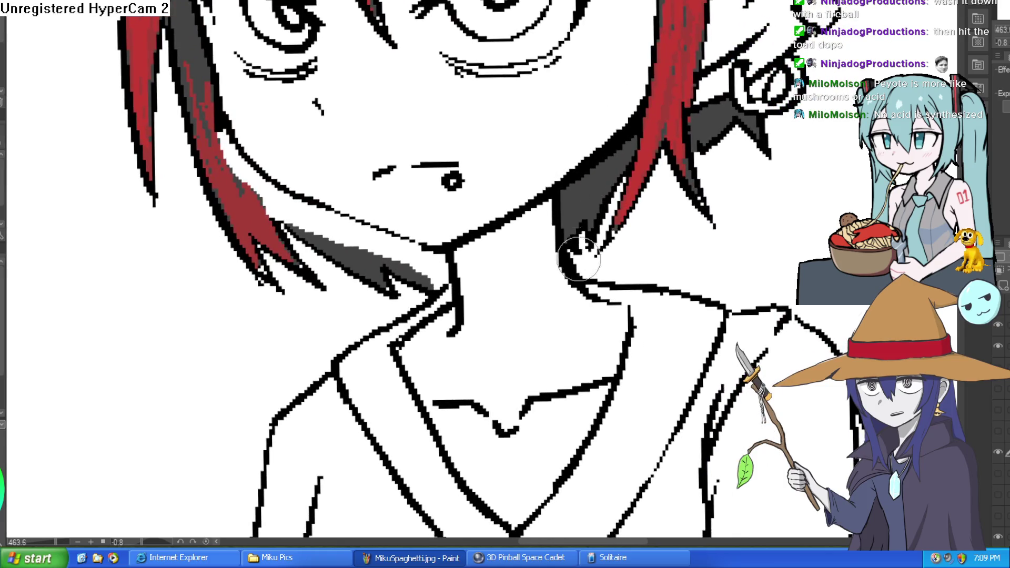
key("bracketright")
scroll(562, 249, "down", 6)
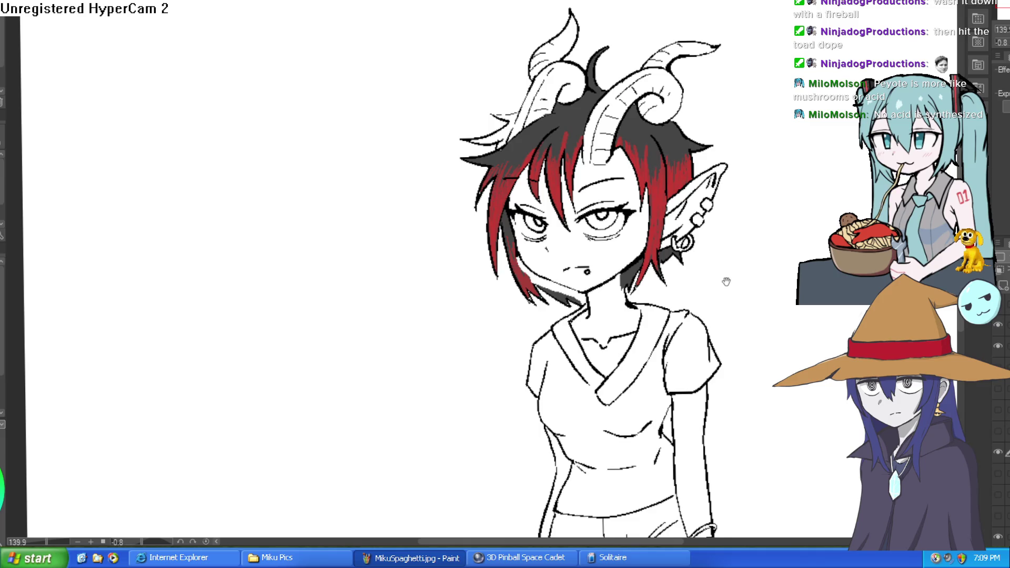
key("h")
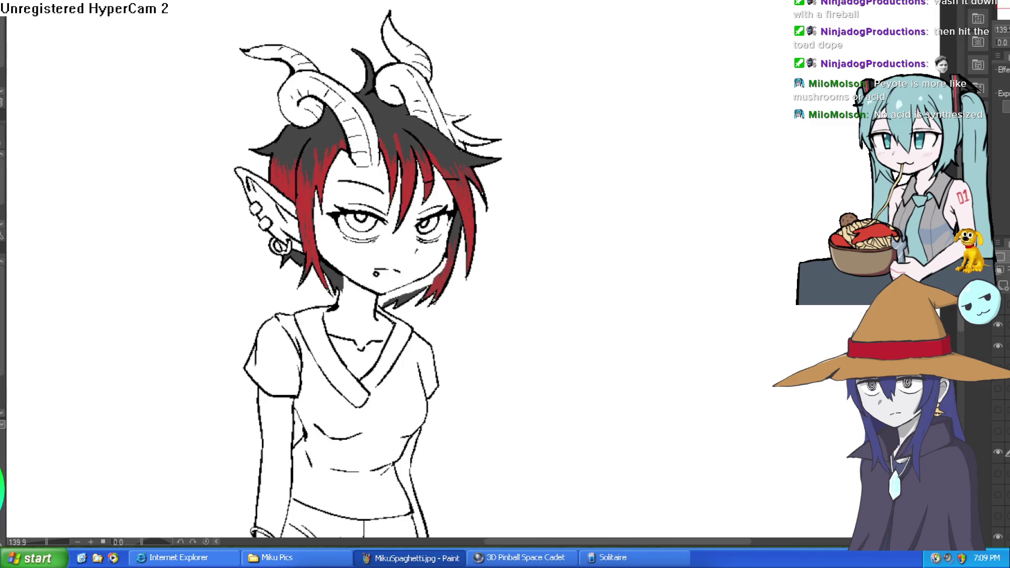
key("h")
scroll(623, 172, "up", 3)
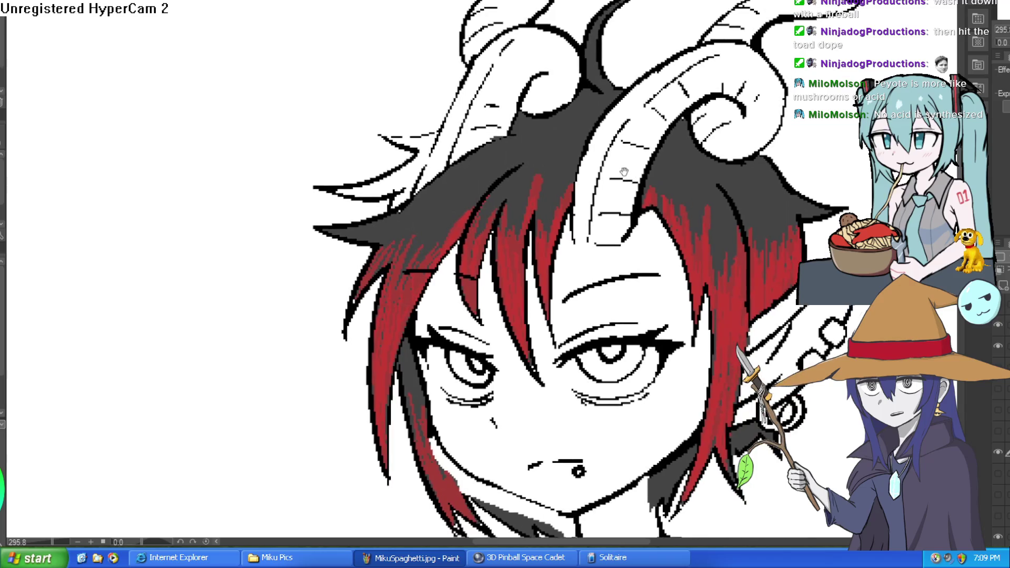
scroll(624, 173, "up", 2)
Redraw the eye with thick black strokes, then turn the view so the character stands upright.
left_click_drag(631, 169, 667, 11)
scroll(657, 13, "up", 2)
mouse_move(658, 63)
left_mouse_down()
mouse_move(604, 173)
mouse_move(523, 247)
left_mouse_up()
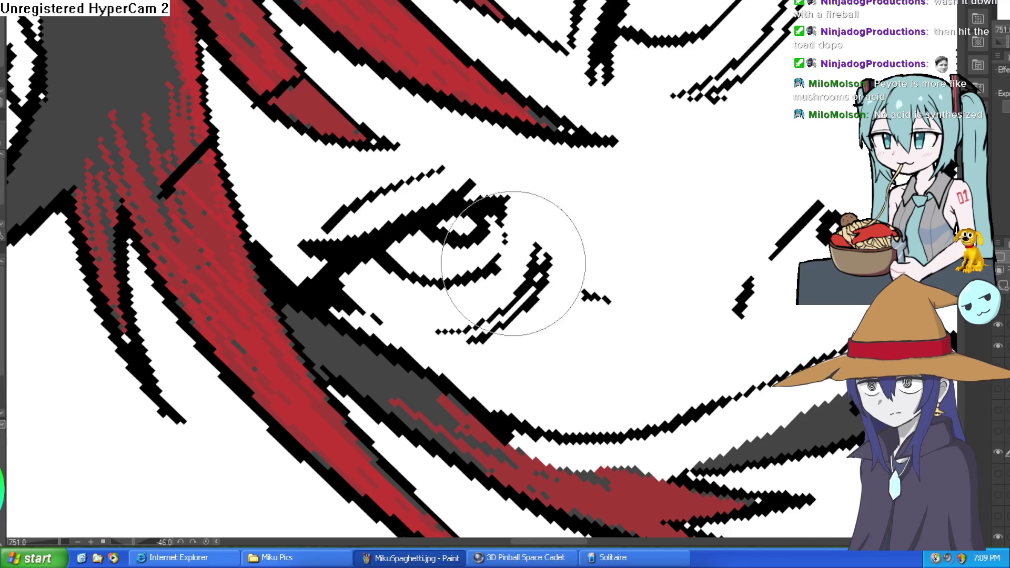
key("ctrl+0")
scroll(653, 288, "up", 2)
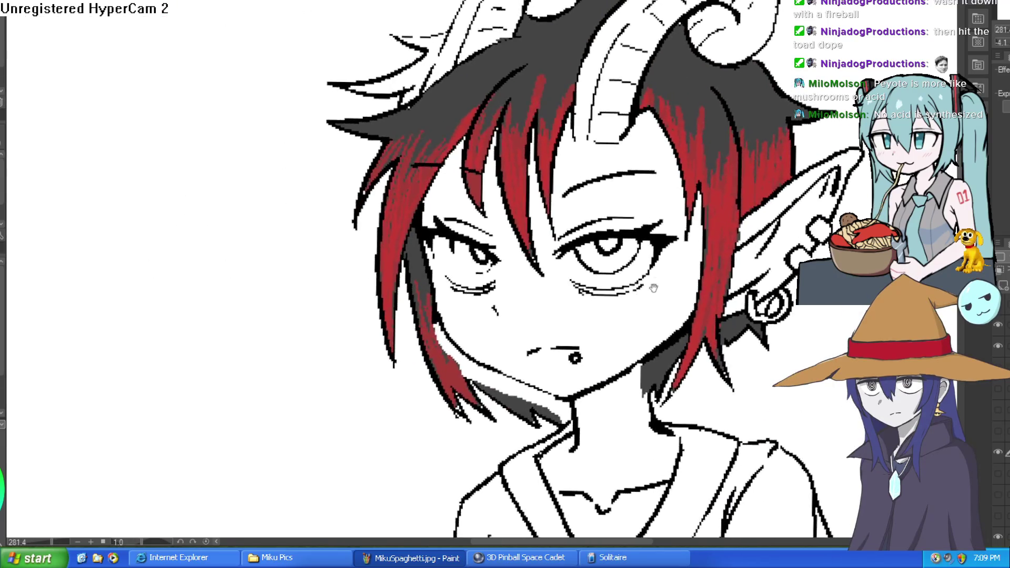
key("ctrl+0")
left_click_drag(142, 119, 504, 127)
scroll(504, 126, "up", 2)
scroll(504, 126, "up", 5)
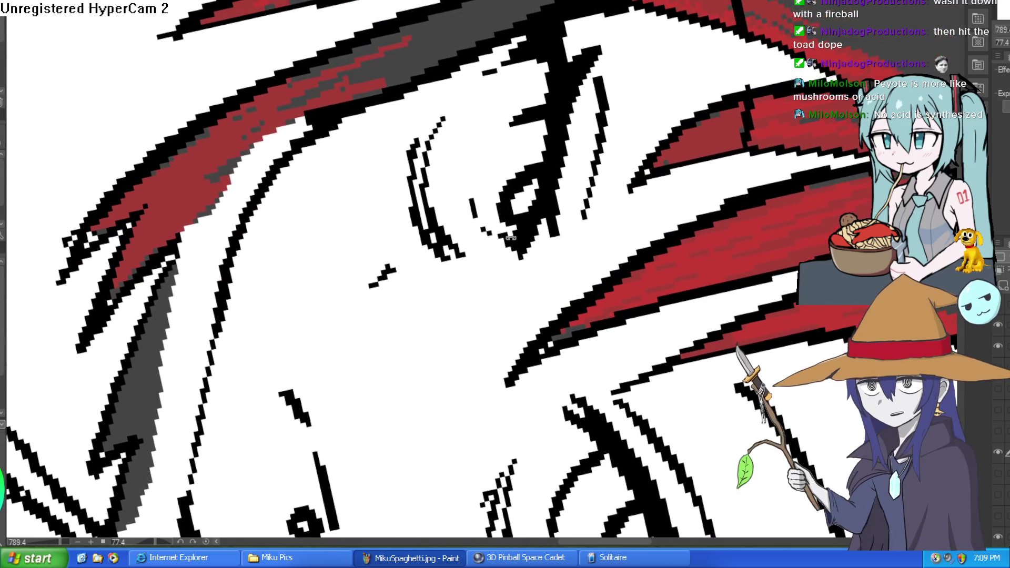
mouse_move(509, 259)
left_mouse_down()
mouse_move(496, 125)
mouse_move(530, 102)
mouse_move(495, 230)
mouse_move(462, 225)
mouse_move(485, 158)
mouse_move(445, 182)
left_mouse_up()
scroll(485, 158, "down", 10)
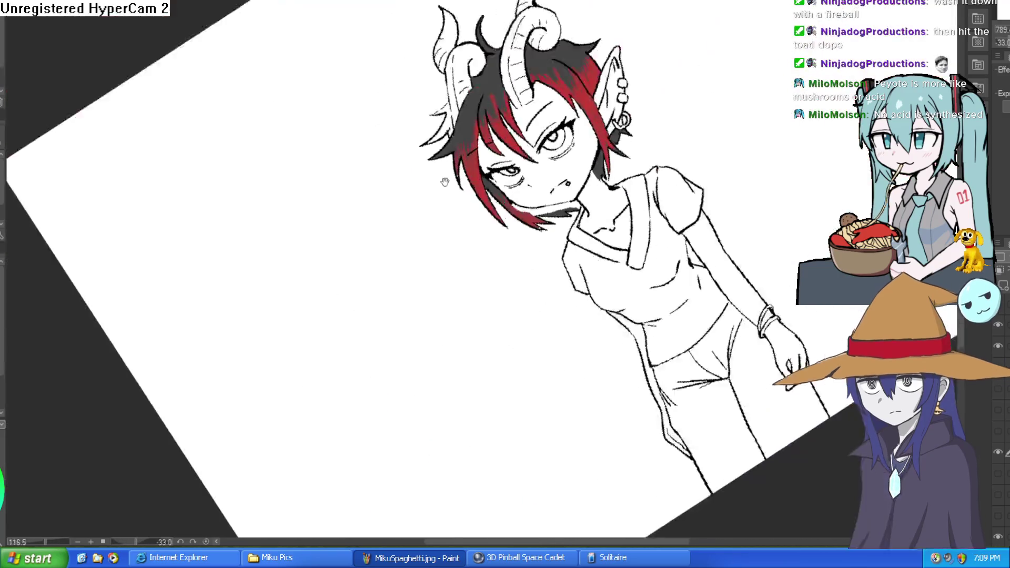
scroll(437, 179, "down", 2)
mouse_move(635, 113)
left_mouse_down()
mouse_move(675, 197)
mouse_move(641, 121)
left_mouse_up()
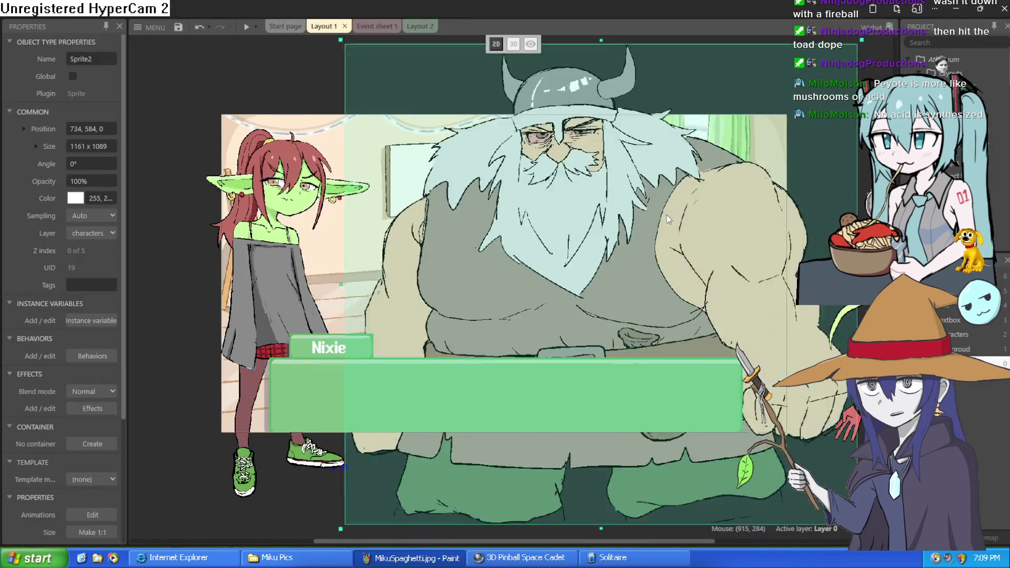
Move the viking sprite (Sprite2) into position beside the goblin girl in the layout.
mouse_move(678, 202)
left_mouse_down()
mouse_move(684, 74)
mouse_move(684, 147)
mouse_move(613, 289)
left_mouse_up()
left_click(632, 62)
mouse_move(530, 288)
left_mouse_down()
mouse_move(558, 221)
mouse_move(557, 155)
mouse_move(530, 236)
left_mouse_up()
scroll(529, 235, "up", 2)
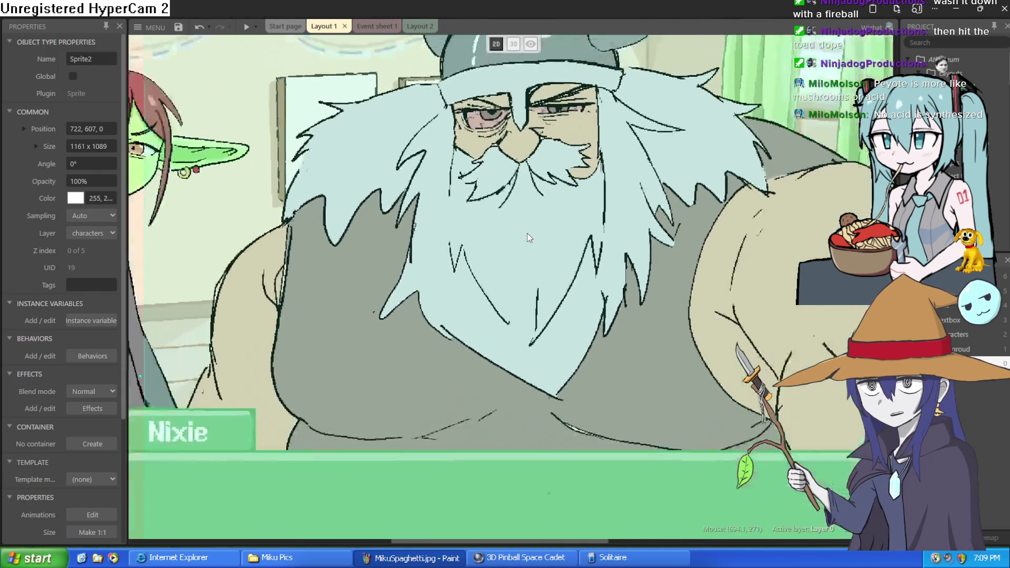
left_click_drag(769, 289, 776, 150)
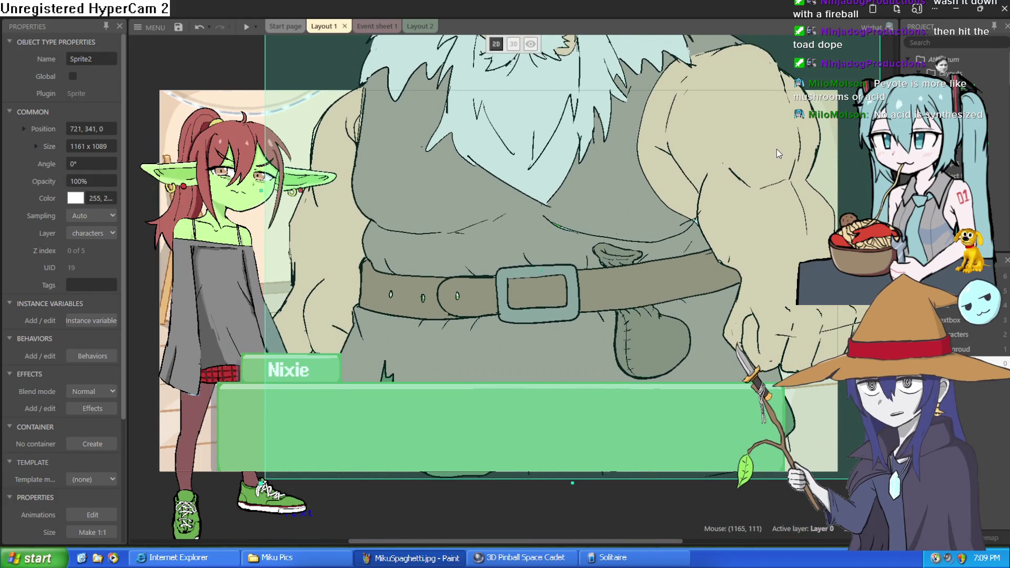
scroll(776, 150, "down", 3)
scroll(816, 85, "up", 2)
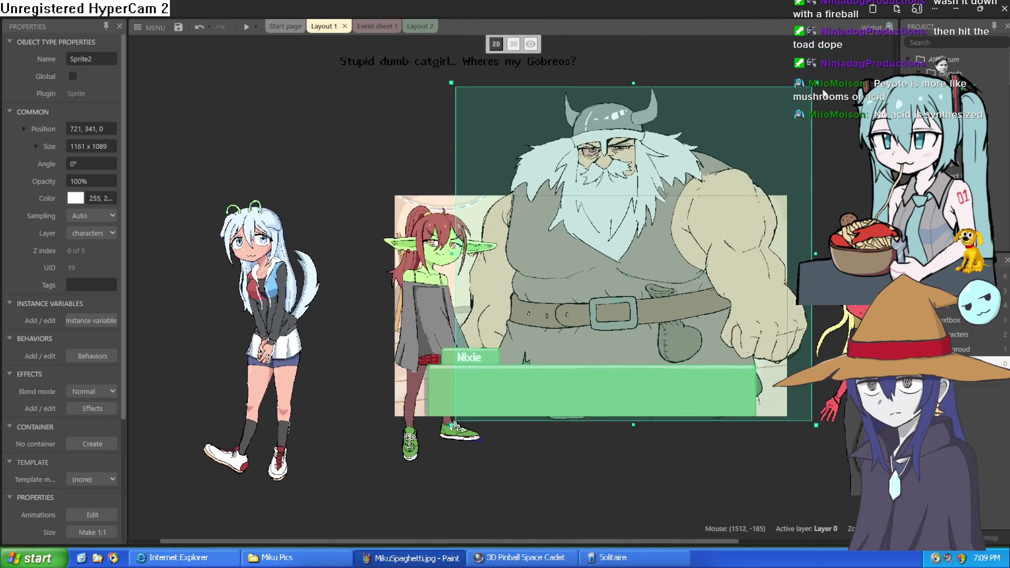
Shrink the viking sprite to about 710 wide, shift it up-right, then select the room background.
mouse_move(816, 88)
left_mouse_down()
mouse_move(767, 155)
mouse_move(678, 212)
left_mouse_up()
left_click_drag(569, 320, 658, 276)
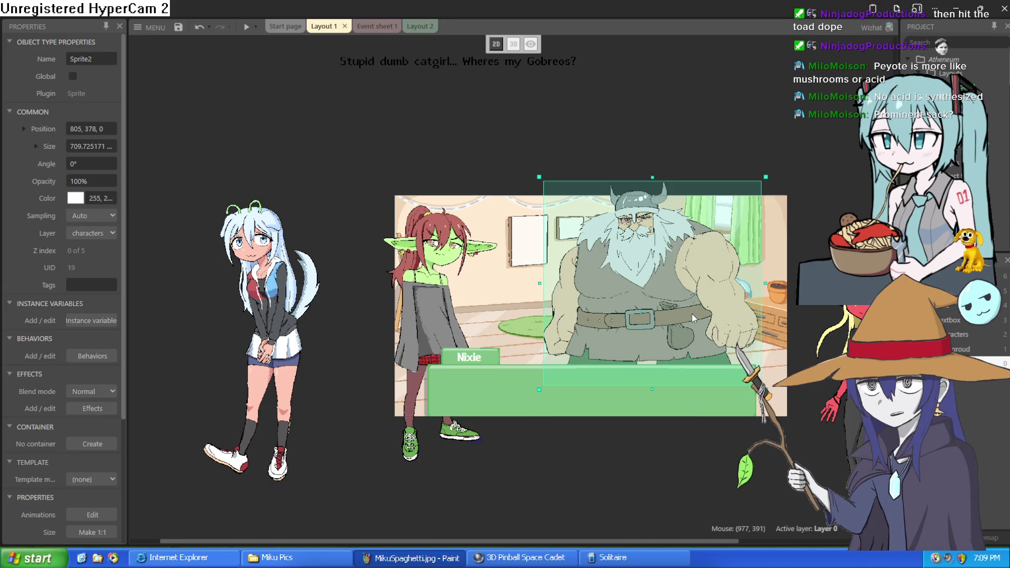
scroll(671, 316, "up", 5)
scroll(670, 316, "up", 2)
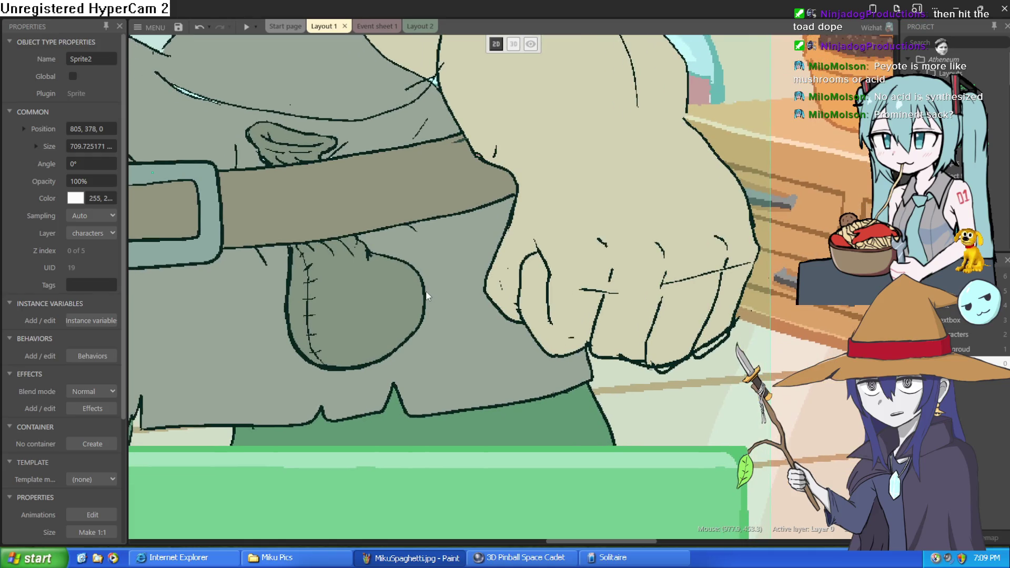
left_click(819, 321)
scroll(818, 321, "down", 5)
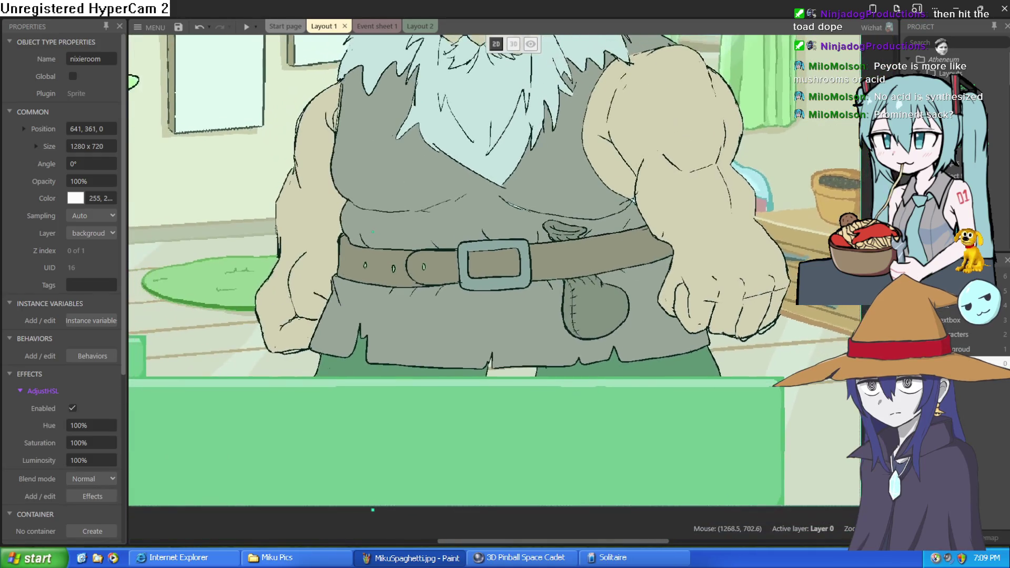
left_click(819, 321)
scroll(569, 274, "up", 3)
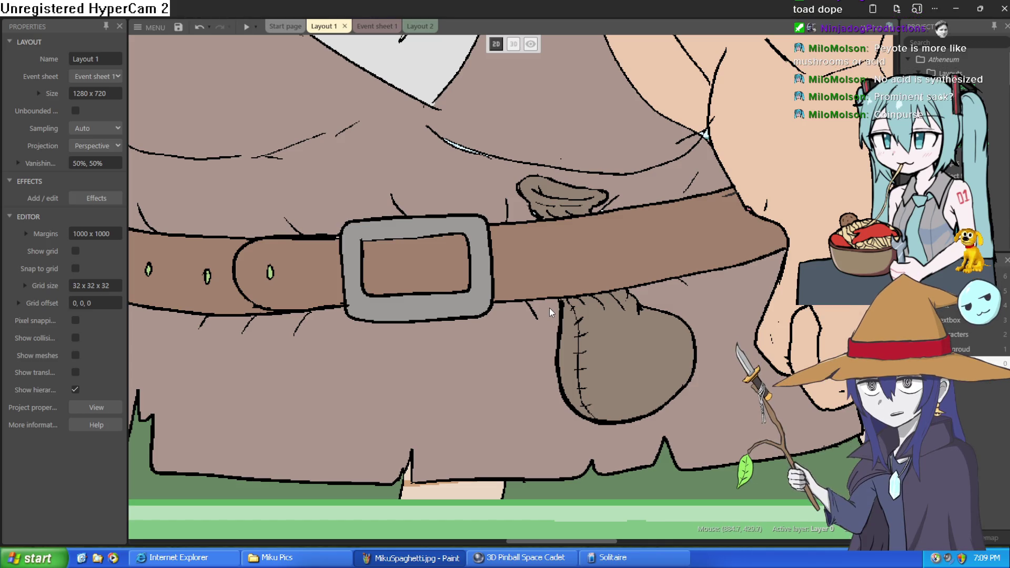
scroll(546, 318, "down", 2)
scroll(546, 317, "down", 3)
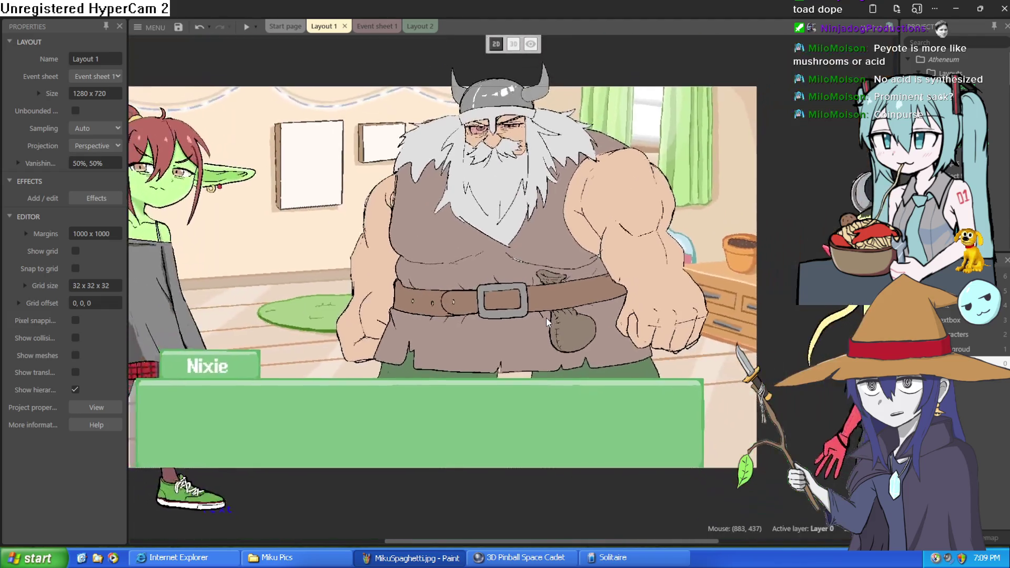
scroll(546, 318, "up", 3)
scroll(546, 318, "up", 3)
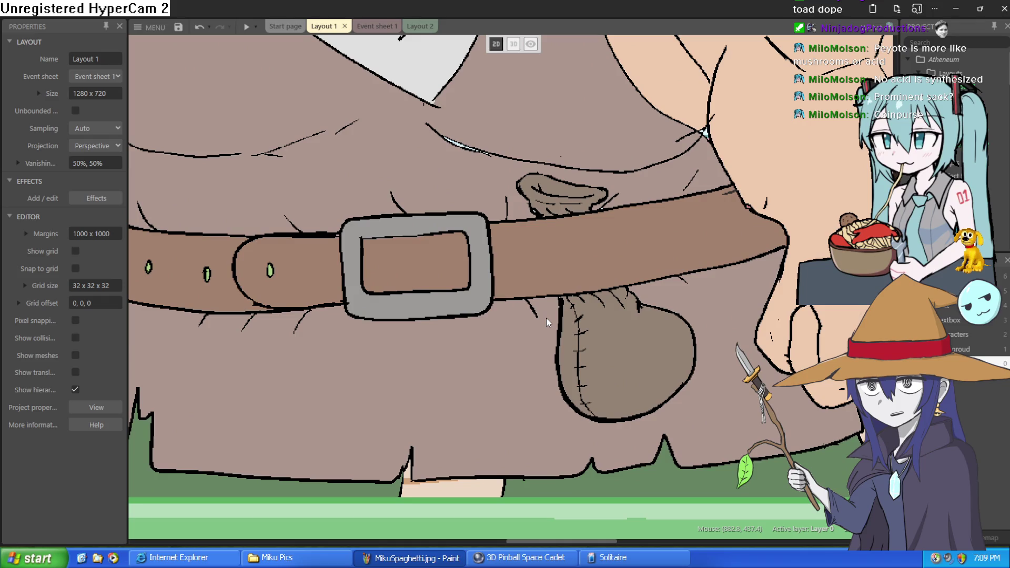
scroll(548, 311, "down", 3)
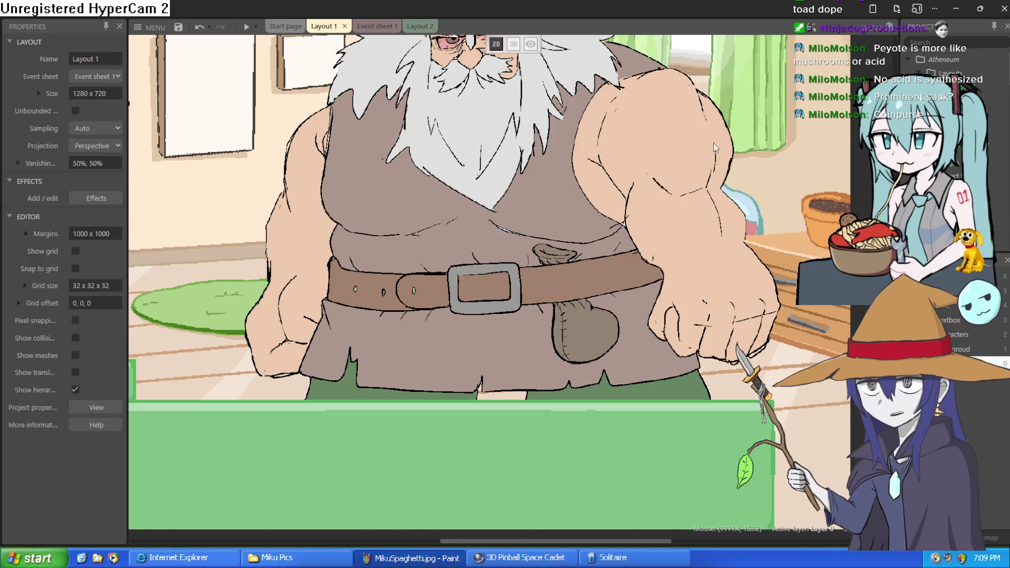
scroll(666, 185, "up", 3)
scroll(677, 279, "down", 5, "ctrl")
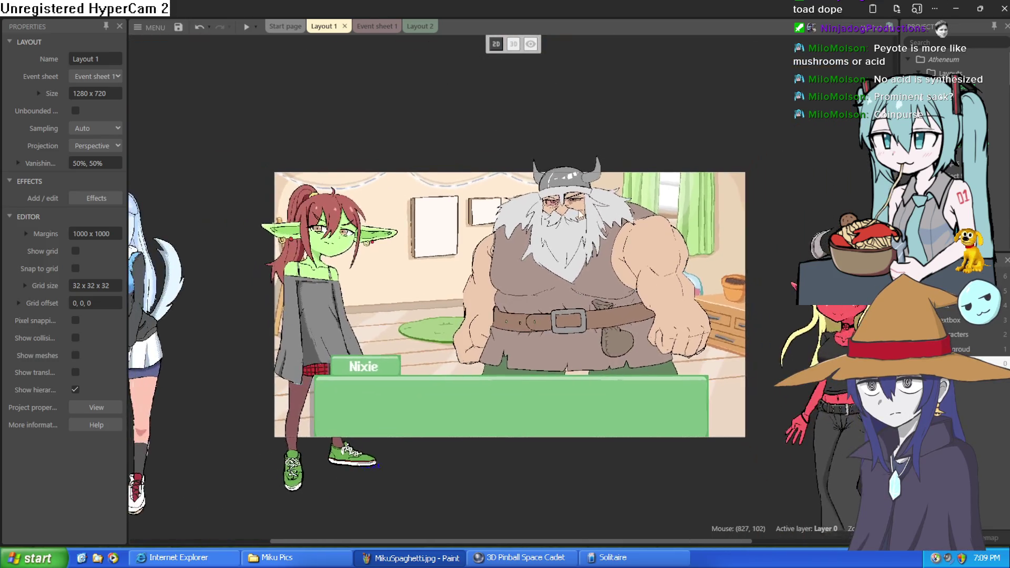
mouse_move(619, 213)
left_mouse_down()
mouse_move(803, 180)
mouse_move(477, 154)
mouse_move(489, 183)
mouse_move(542, 182)
left_mouse_up()
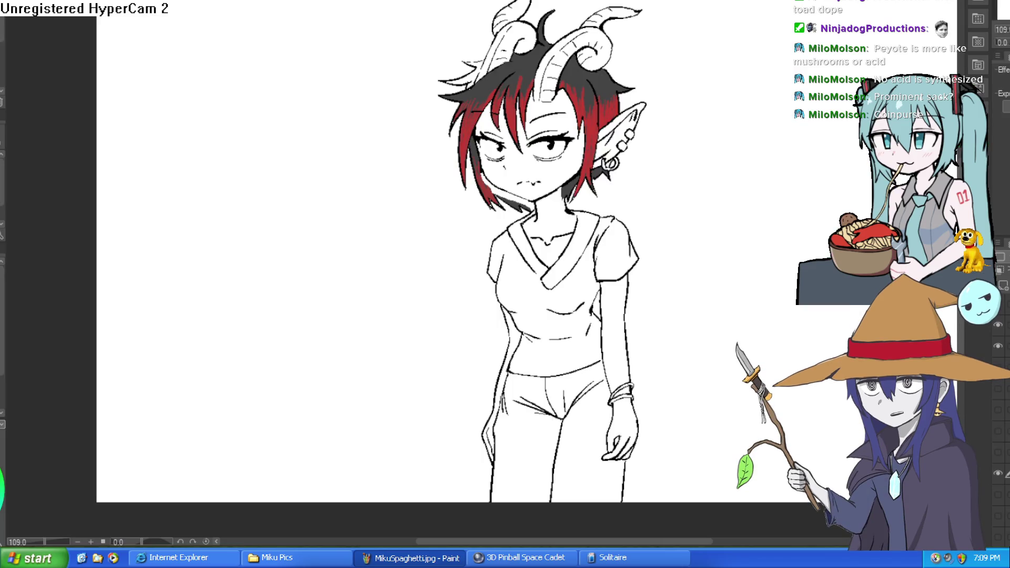
Undo a stray test stroke on the face and mirror the view to check the face.
left_click_drag(684, 202, 768, 176)
key("ctrl+z")
scroll(575, 96, "up", 6)
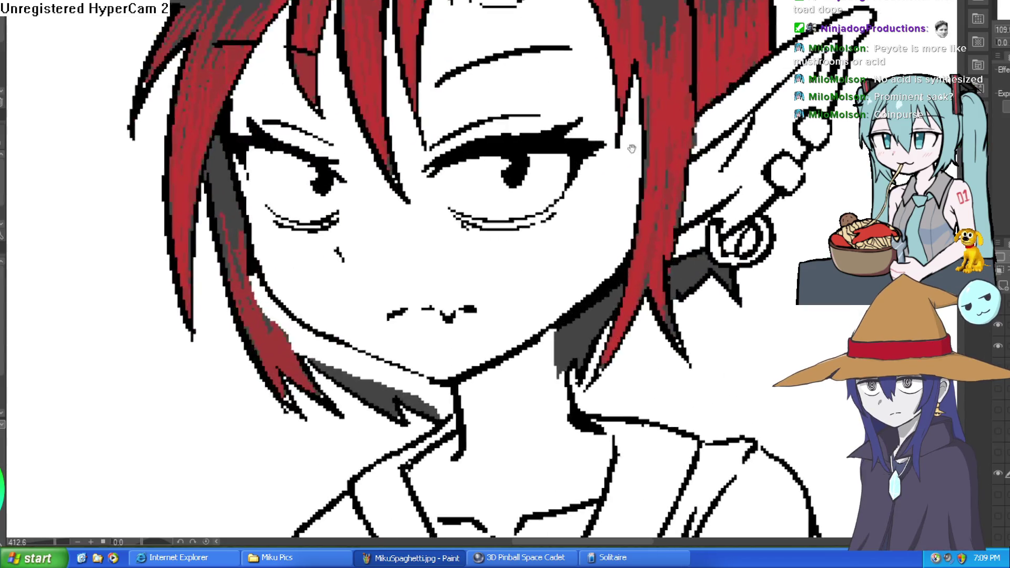
left_click_drag(636, 238, 635, 210)
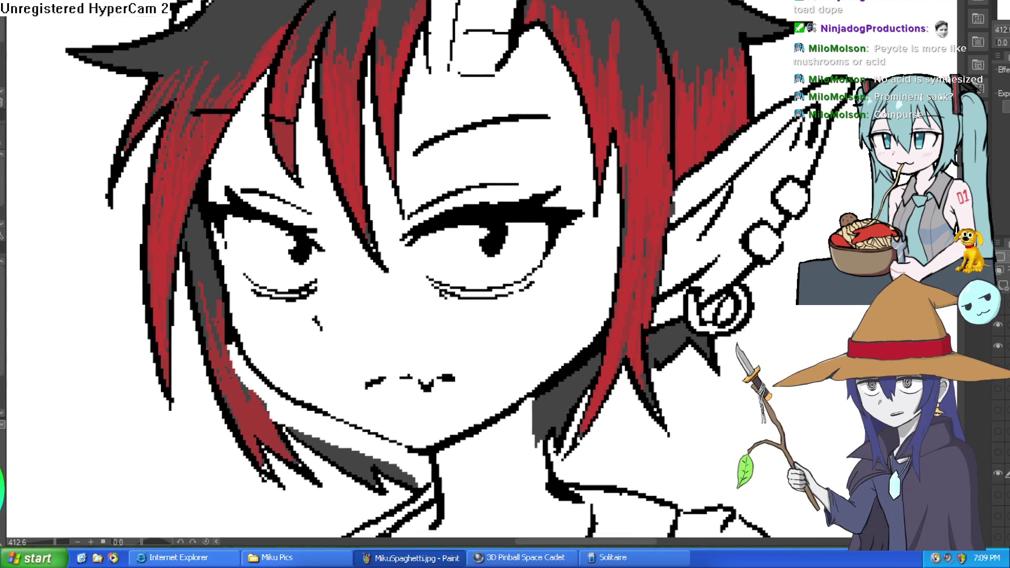
key("h")
key("h")
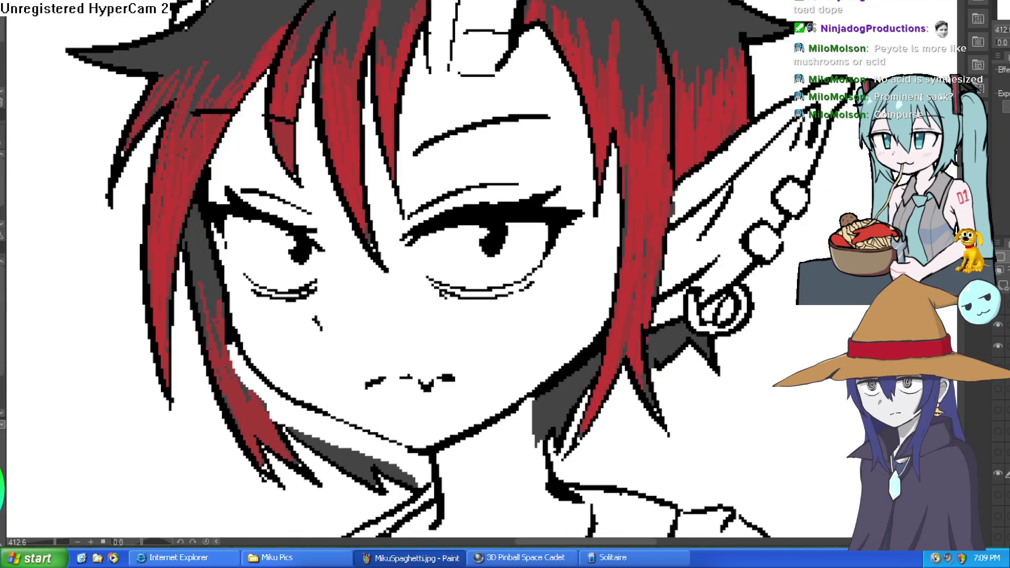
scroll(568, 256, "down", 4)
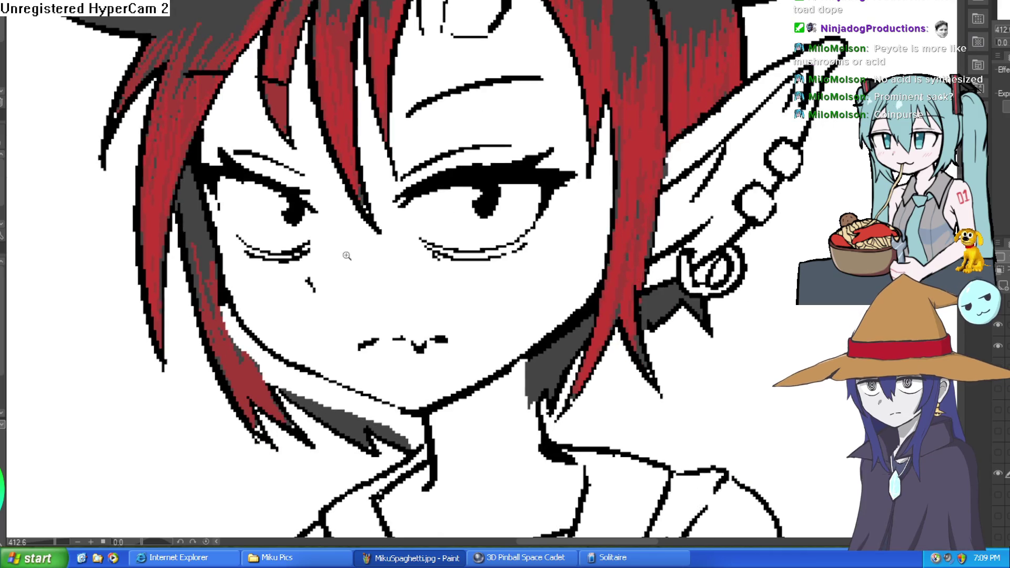
scroll(400, 247, "up", 4)
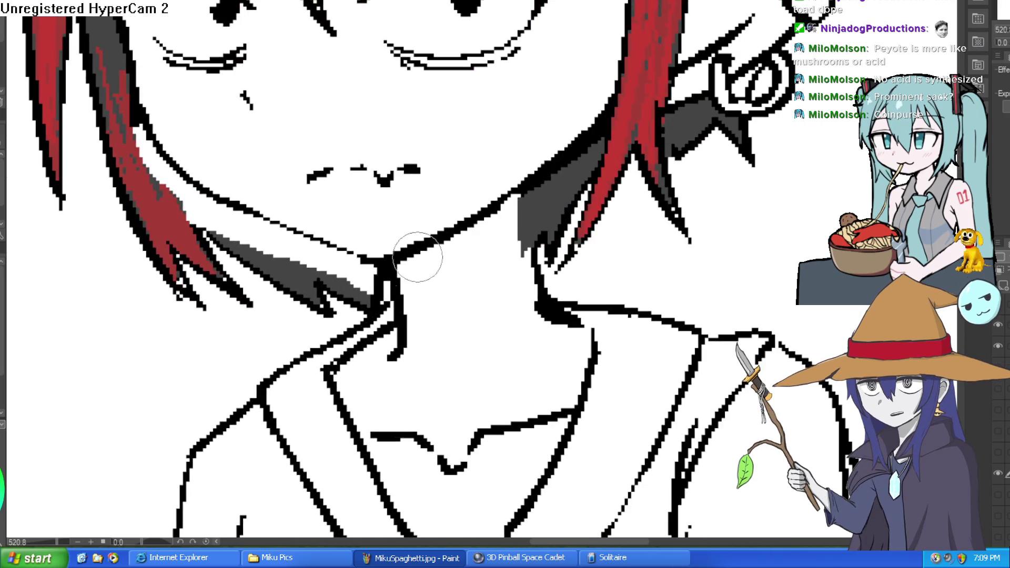
scroll(673, 242, "down", 4)
scroll(665, 253, "up", 1)
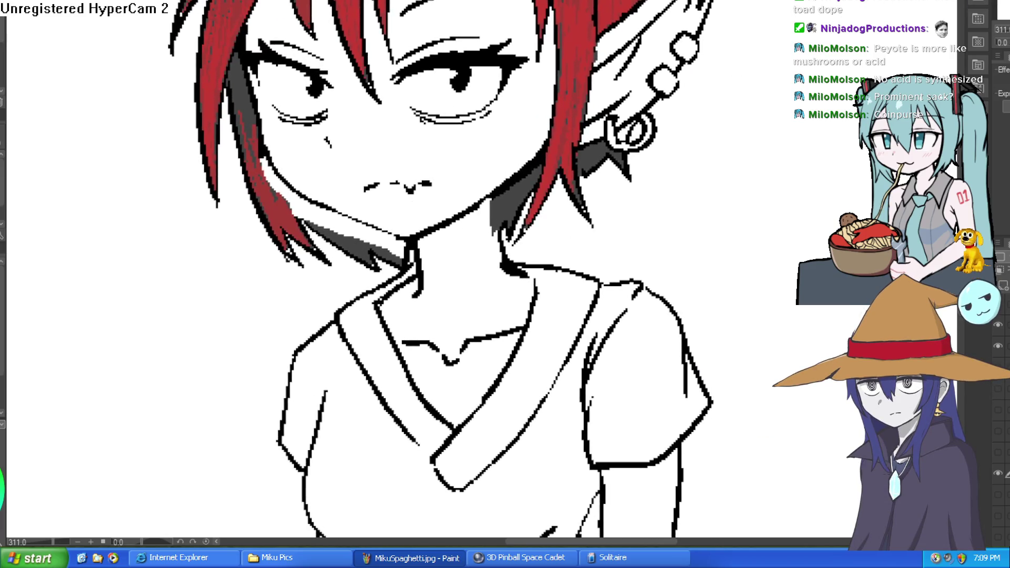
Check the lineart under the shading layer, then fill the hair tuft's white gap dark grey.
left_click(998, 349)
left_click(998, 349)
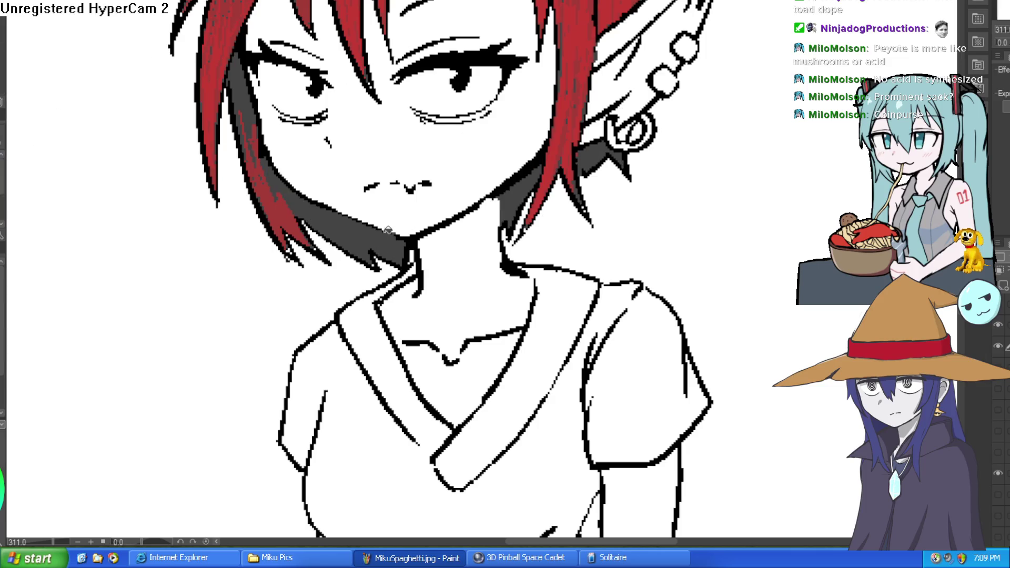
scroll(485, 209, "down", 6)
left_click_drag(485, 208, 586, 269)
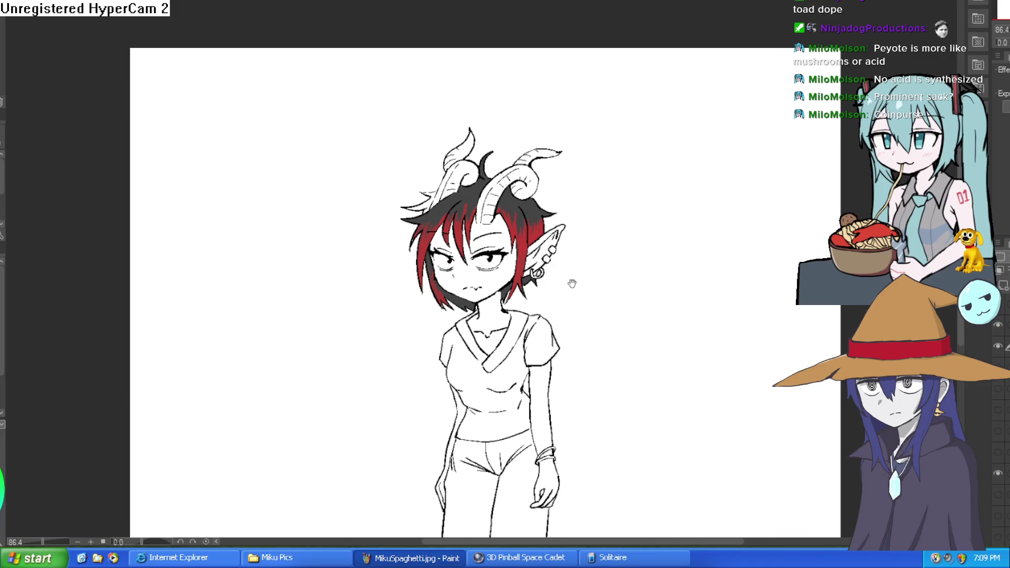
scroll(394, 201, "up", 8)
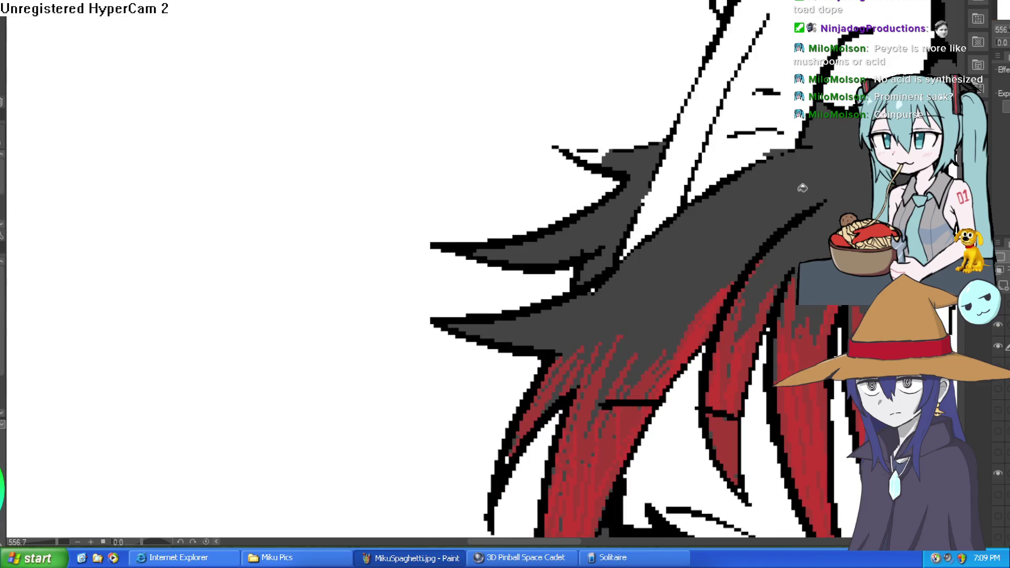
left_click(600, 153)
mouse_move(115, 32)
left_mouse_down()
mouse_move(528, 277)
mouse_move(469, 286)
mouse_move(491, 311)
mouse_move(469, 282)
mouse_move(480, 322)
mouse_move(395, 281)
mouse_move(550, 241)
mouse_move(451, 442)
mouse_move(625, 209)
mouse_move(682, 205)
mouse_move(699, 218)
mouse_move(702, 206)
left_mouse_up()
scroll(471, 277, "up", 3)
scroll(480, 322, "down", 10)
scroll(625, 210, "down", 3)
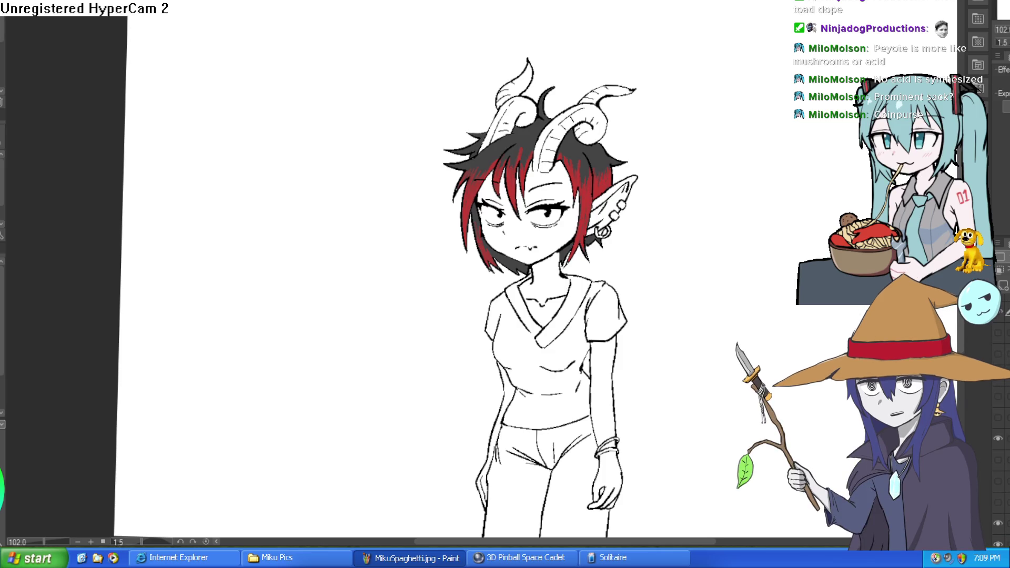
Compare against the earlier purple-skinned, green-scrubs colour version, then hide it again.
left_click(998, 506)
left_click(999, 504)
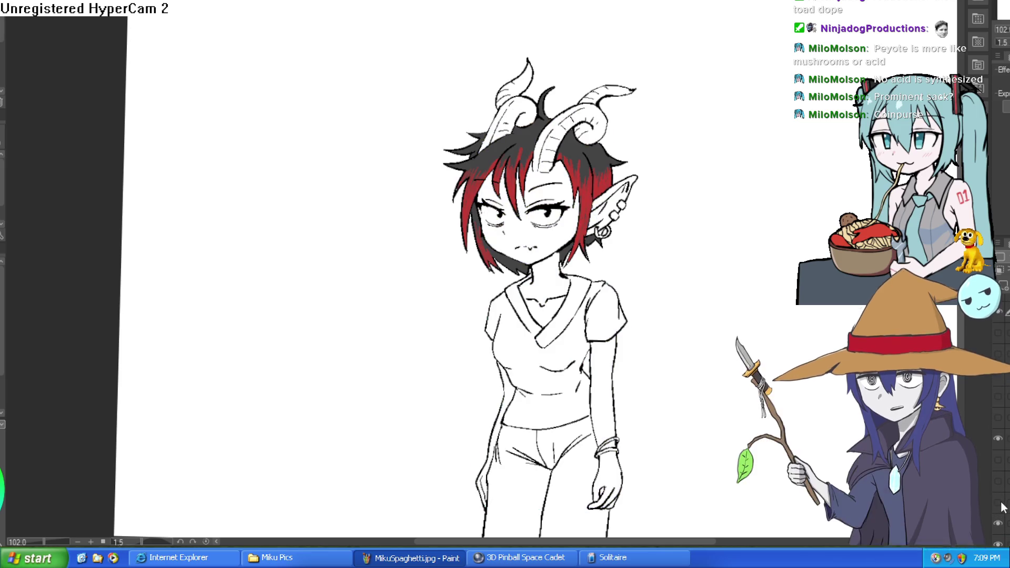
left_click(999, 482)
left_click(998, 482)
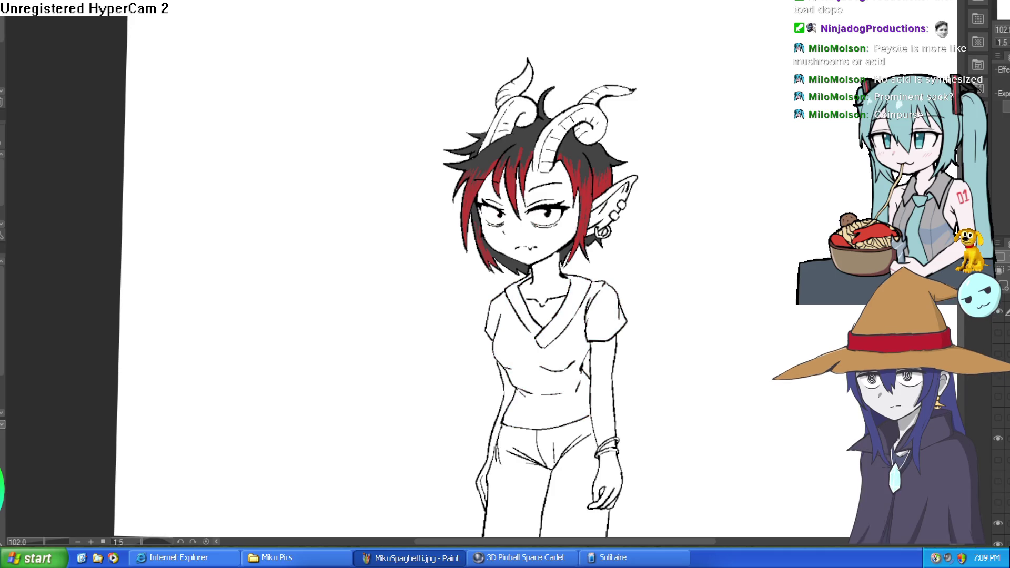
left_click(999, 502)
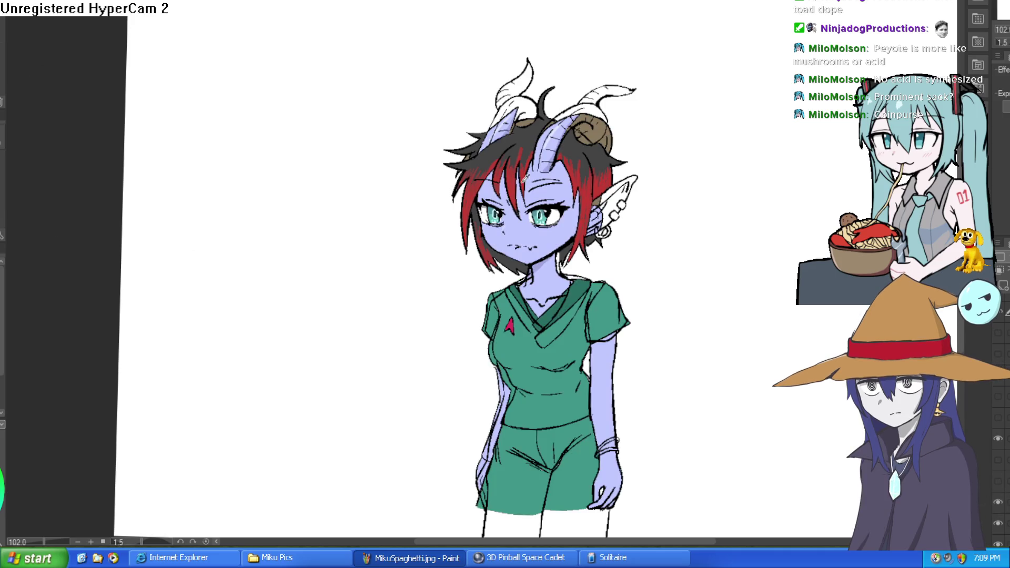
left_click(998, 507)
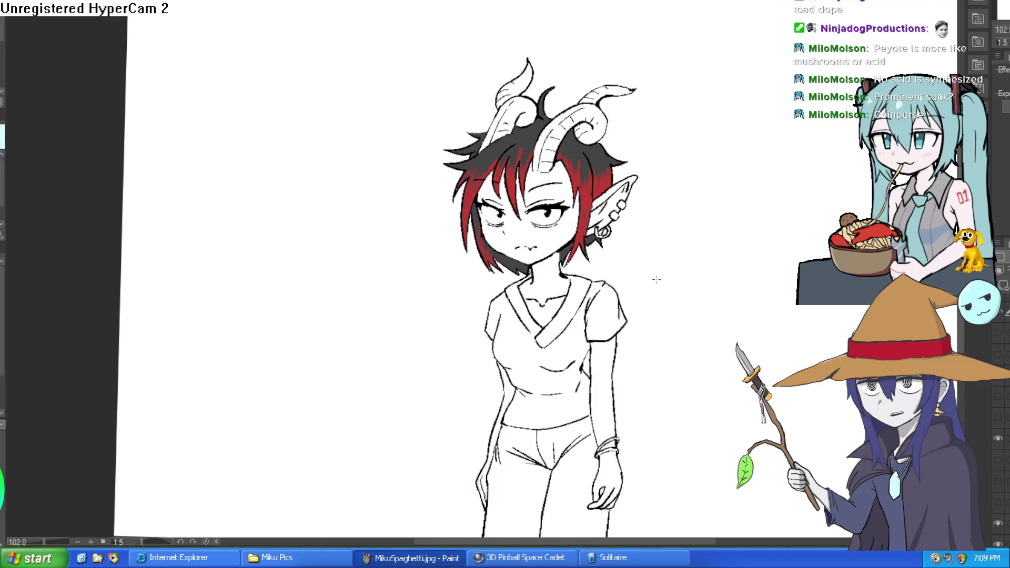
Fill the face and horn strip lavender, then brush lavender over the horn's top and left edge.
left_click(557, 229)
left_click(561, 171)
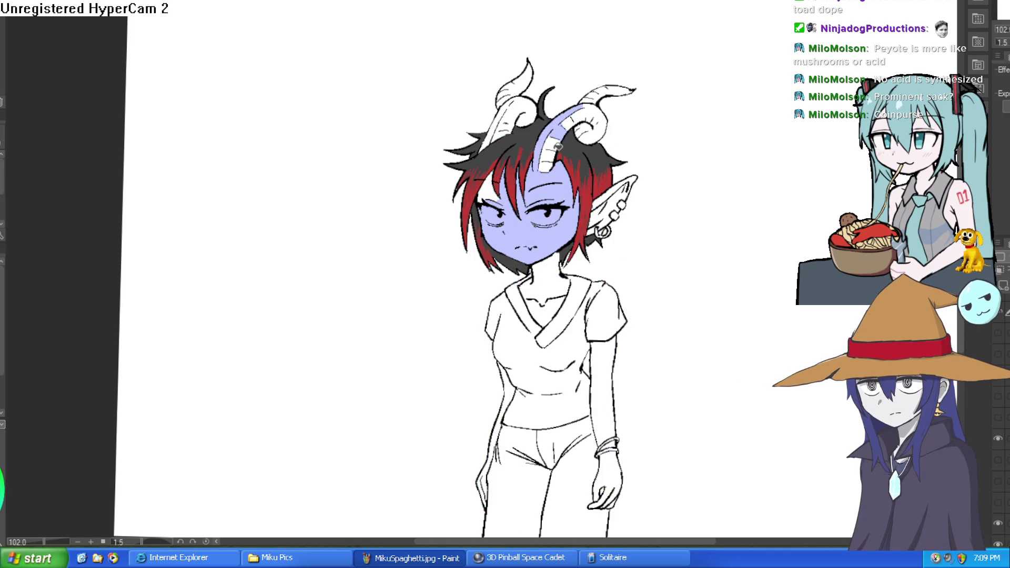
scroll(565, 164, "up", 5)
key("b")
left_click_drag(584, 8, 563, 24)
mouse_move(505, 129)
left_mouse_down()
mouse_move(526, 32)
mouse_move(573, 13)
mouse_move(556, 81)
mouse_move(531, 37)
mouse_move(489, 79)
mouse_move(574, 26)
mouse_move(631, 16)
mouse_move(589, 32)
mouse_move(629, 6)
left_mouse_up()
scroll(605, 31, "down", 3)
scroll(598, 78, "down", 3)
scroll(600, 131, "up", 10)
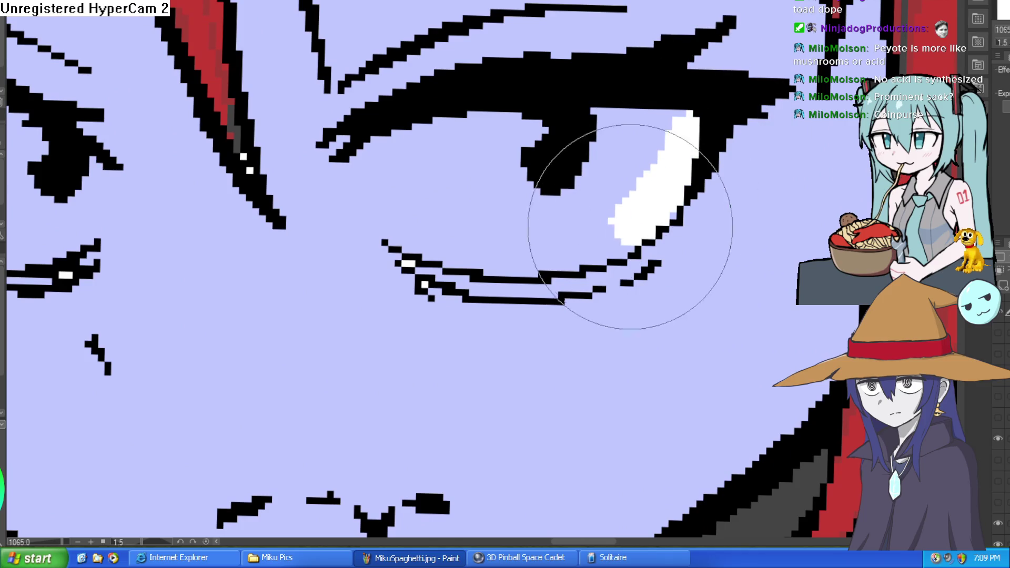
Brush the sclera of the eyes white.
mouse_move(630, 227)
left_mouse_down()
mouse_move(496, 225)
mouse_move(395, 192)
mouse_move(433, 147)
mouse_move(450, 167)
mouse_move(417, 180)
mouse_move(523, 118)
mouse_move(552, 169)
mouse_move(647, 136)
mouse_move(478, 162)
mouse_move(379, 198)
mouse_move(372, 175)
mouse_move(551, 142)
left_mouse_up()
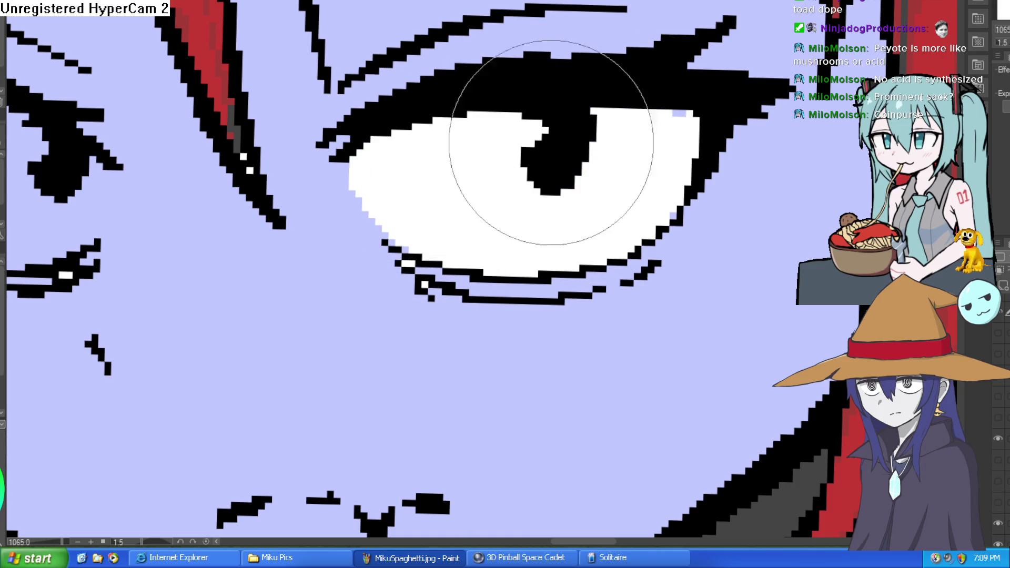
scroll(687, 139, "down", 10)
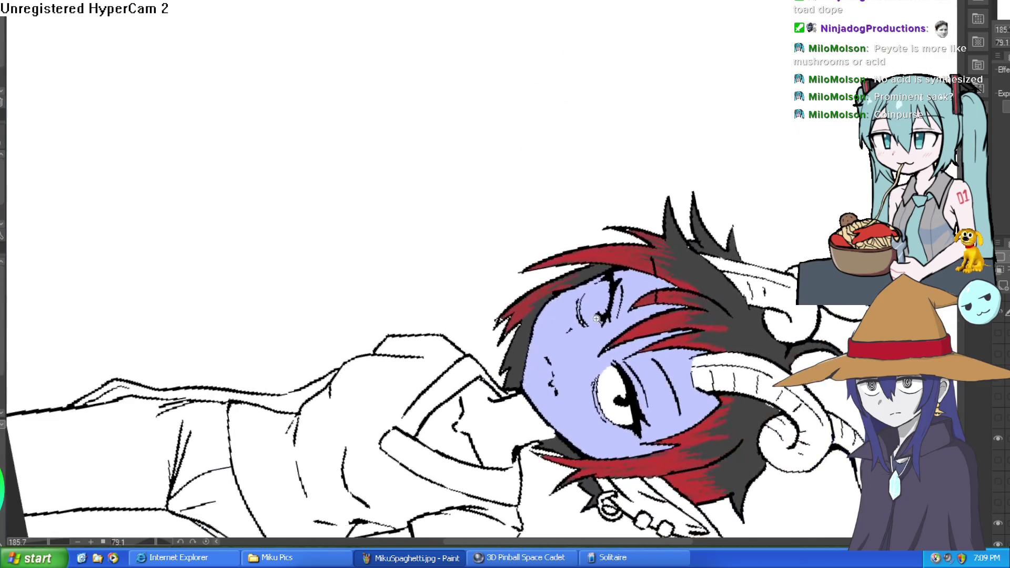
scroll(596, 318, "up", 7)
mouse_move(604, 347)
left_mouse_down()
mouse_move(616, 210)
mouse_move(619, 220)
mouse_move(514, 266)
mouse_move(548, 361)
mouse_move(575, 327)
mouse_move(589, 354)
mouse_move(584, 252)
mouse_move(568, 295)
mouse_move(526, 347)
left_mouse_up()
mouse_move(695, 158)
left_mouse_down()
mouse_move(684, 167)
mouse_move(605, 120)
left_mouse_up()
scroll(684, 167, "down", 8)
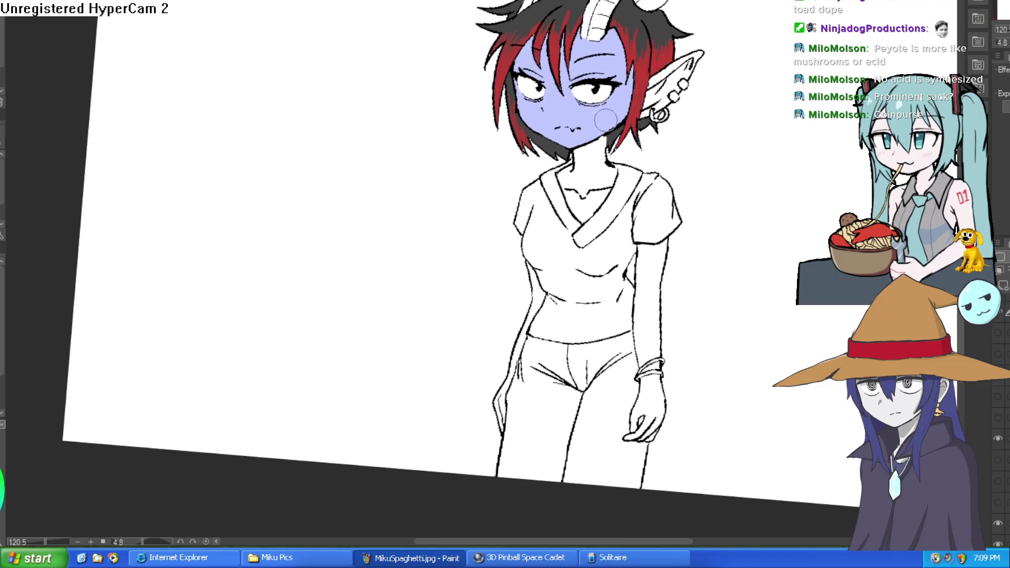
Fill the neck, V-neck chest, arm and hand with lavender skin colour.
key("g")
left_click(588, 166)
left_click(599, 193)
scroll(674, 199, "down", 2)
left_click(667, 275)
left_click(664, 348)
scroll(677, 311, "up", 5)
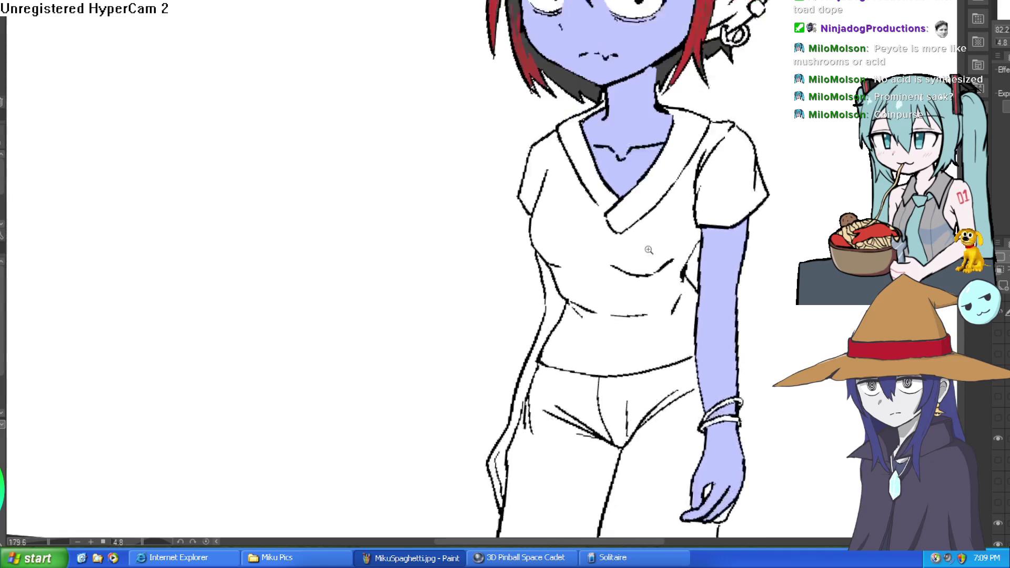
Fill the inner ear, ear tip and the ear area by the earring with lavender.
left_click_drag(656, 270, 657, 225)
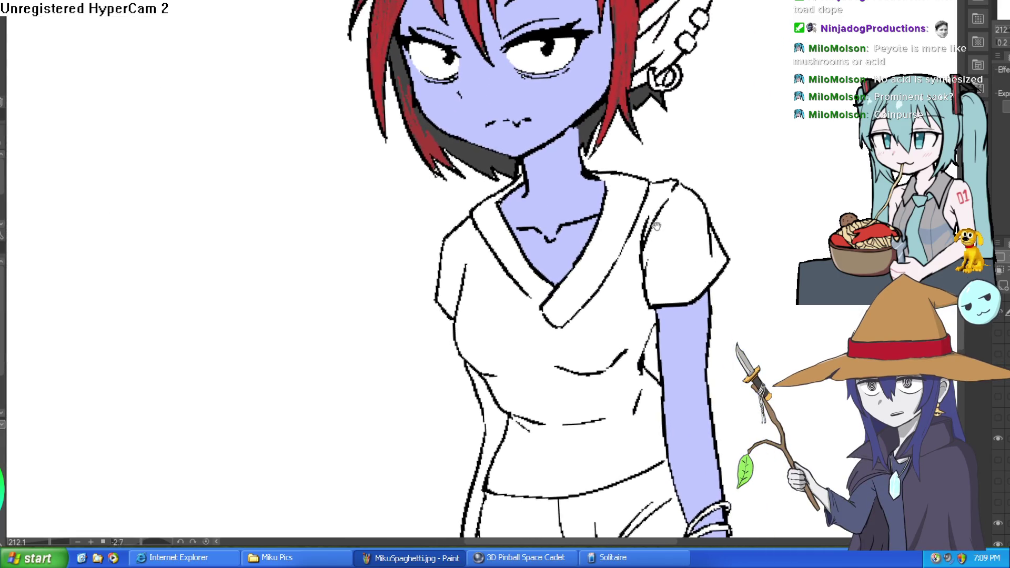
scroll(631, 202, "down", 3)
scroll(679, 118, "up", 5)
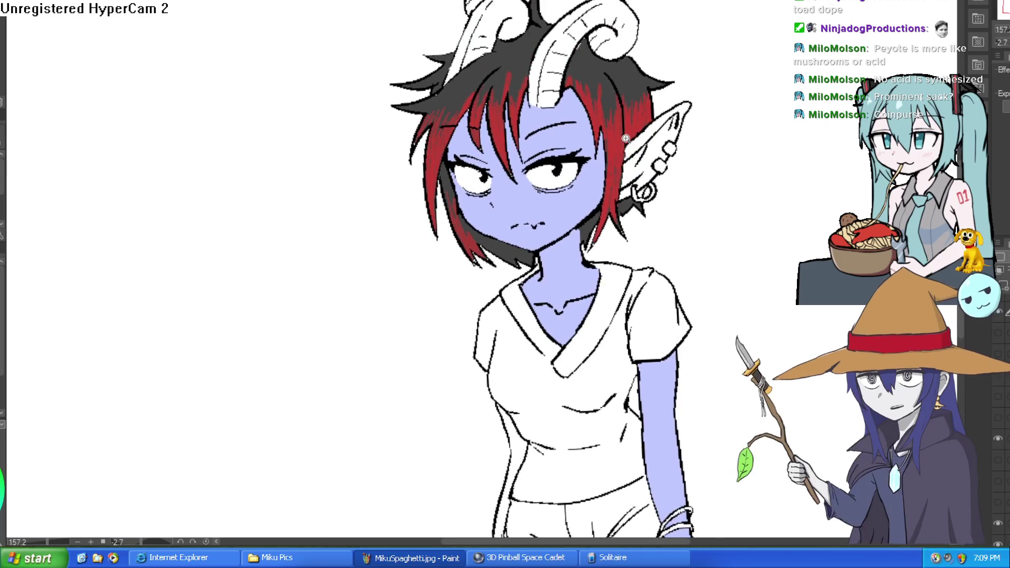
left_click(680, 118)
left_click(734, 72)
left_click(638, 227)
scroll(675, 216, "down", 3)
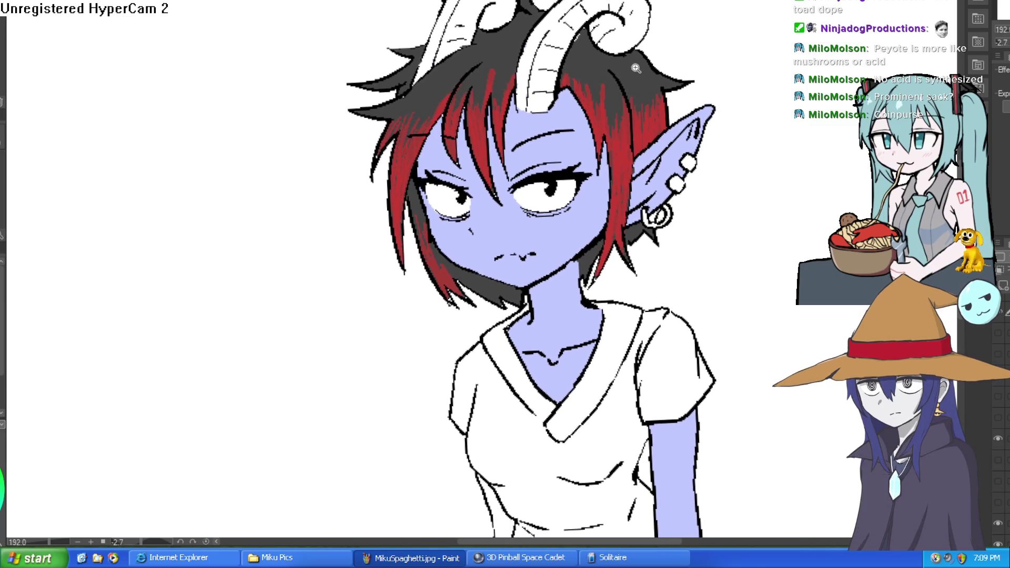
scroll(636, 68, "up", 4)
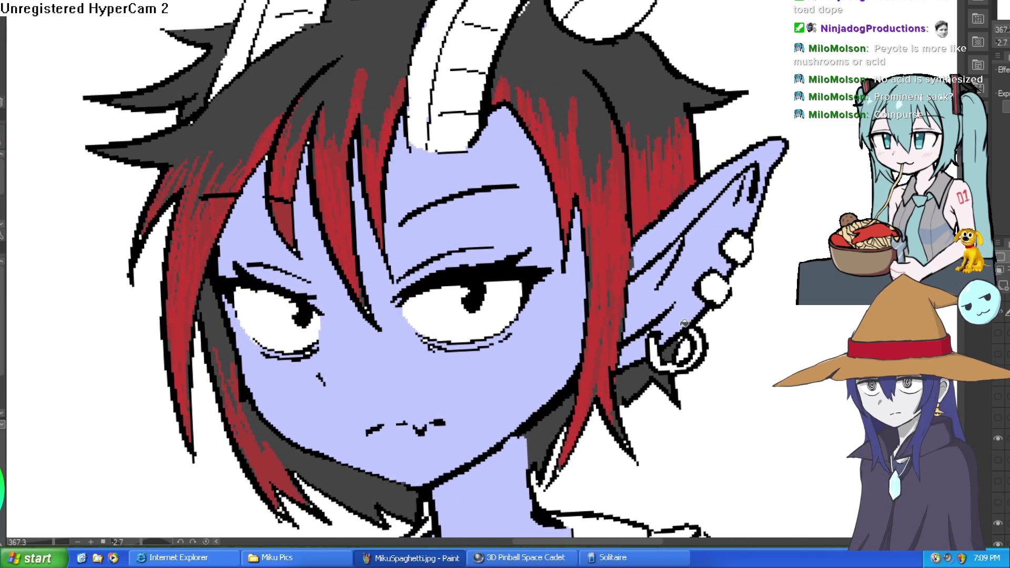
scroll(685, 322, "down", 4)
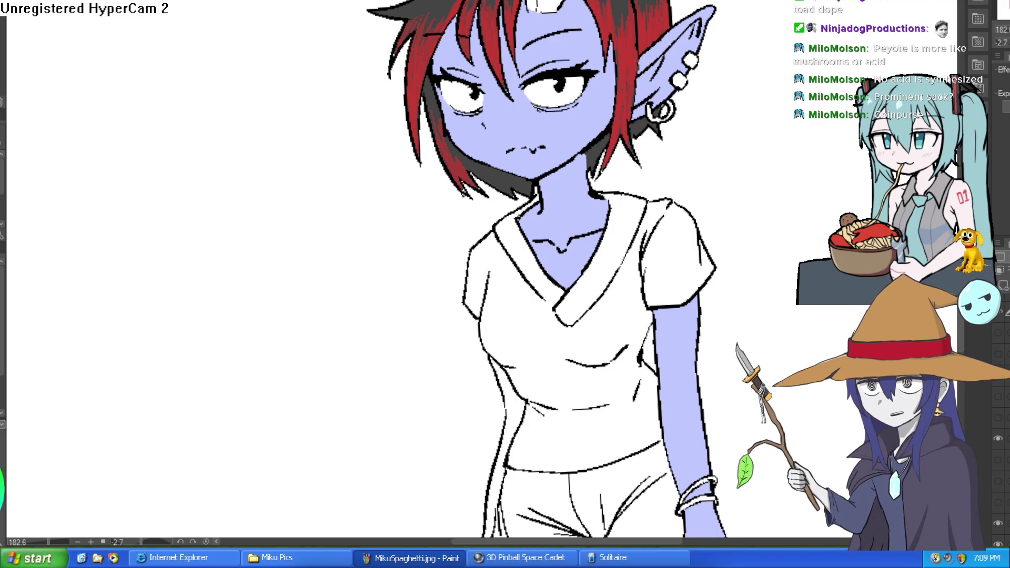
scroll(542, 273, "up", 3)
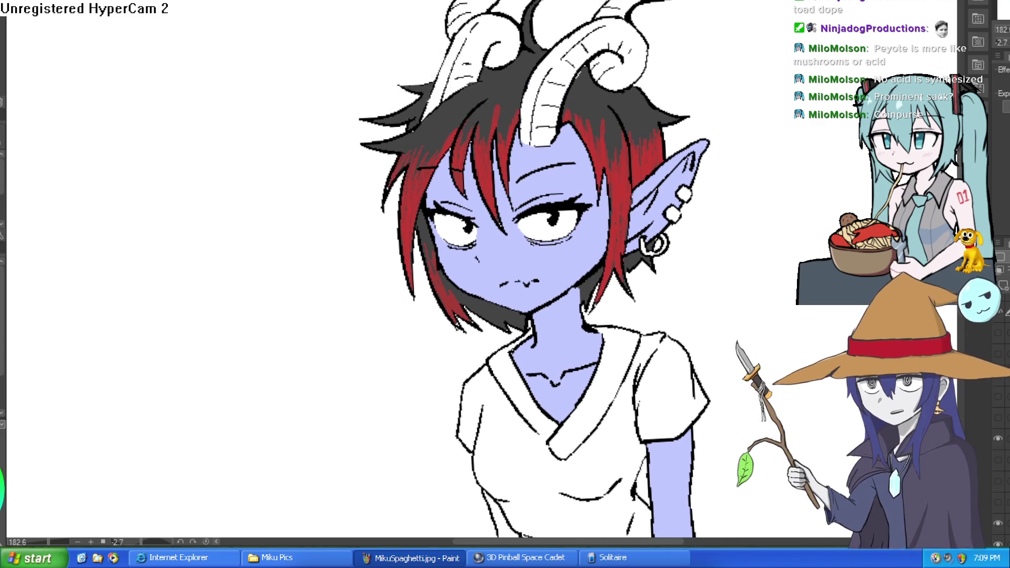
scroll(529, 186, "up", 4)
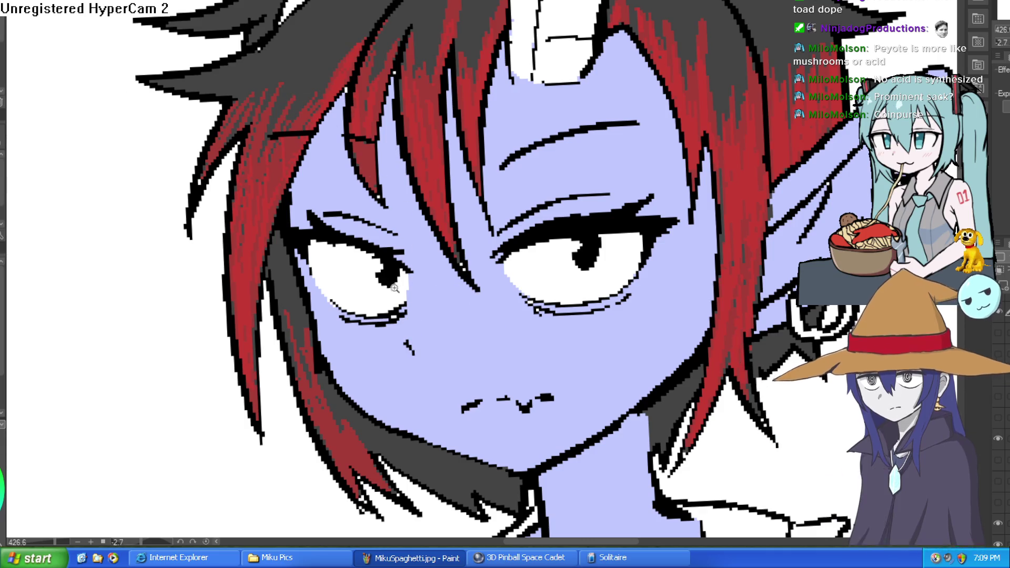
Paint a light lavender highlight on the cheek just below the left eye, leaving the nose mark.
scroll(404, 380, "up", 4)
mouse_move(414, 282)
left_mouse_down()
mouse_move(406, 260)
mouse_move(451, 208)
left_mouse_up()
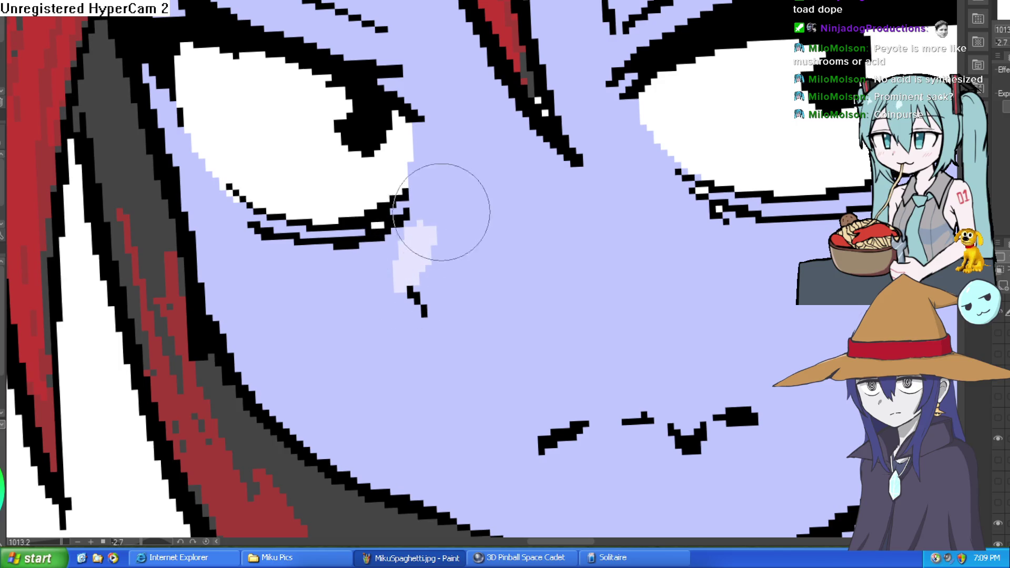
key("ctrl+z")
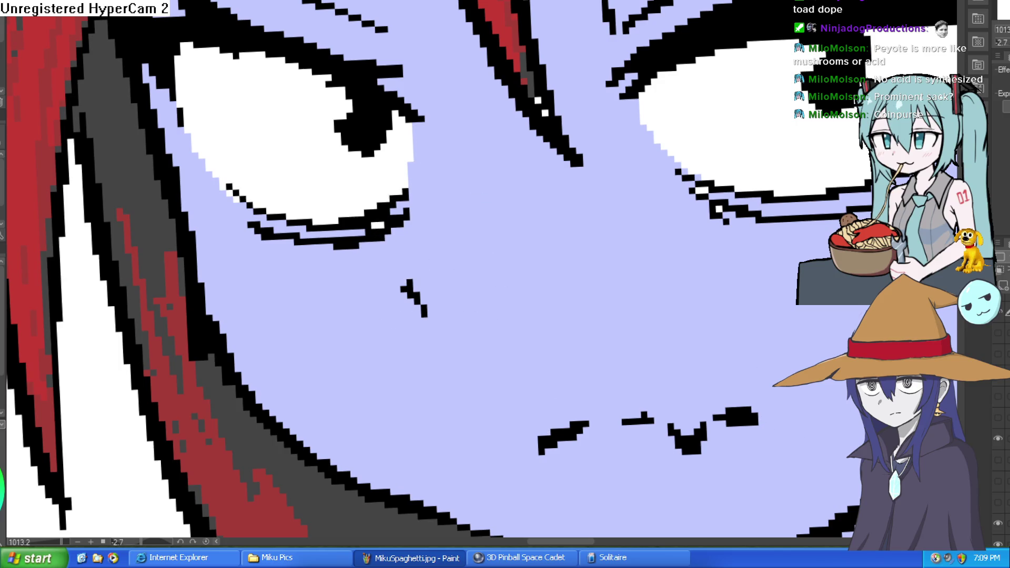
left_click(1002, 330)
left_click(1003, 330)
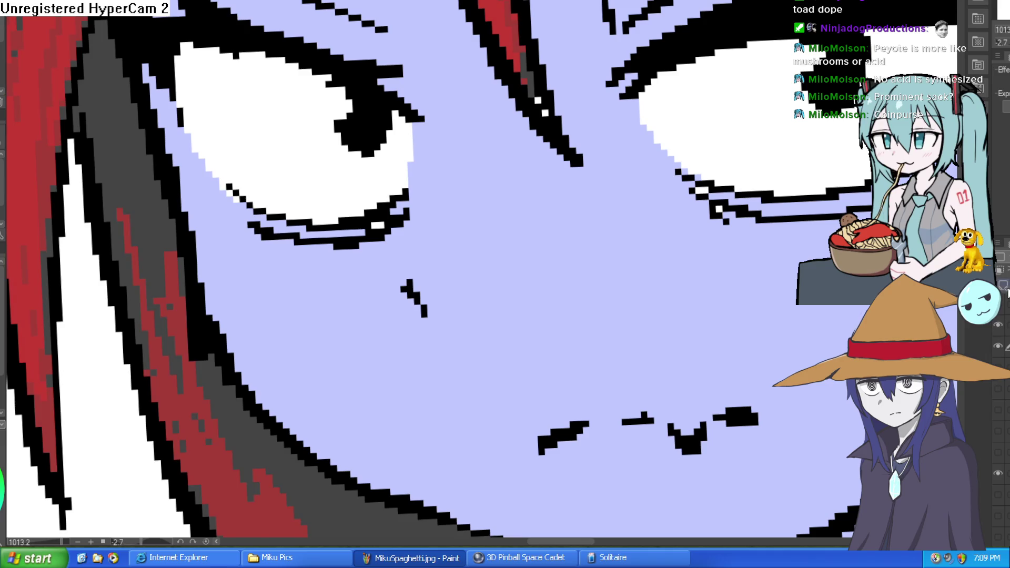
mouse_move(416, 263)
left_mouse_down()
mouse_move(386, 282)
mouse_move(405, 288)
mouse_move(412, 275)
mouse_move(403, 280)
left_mouse_up()
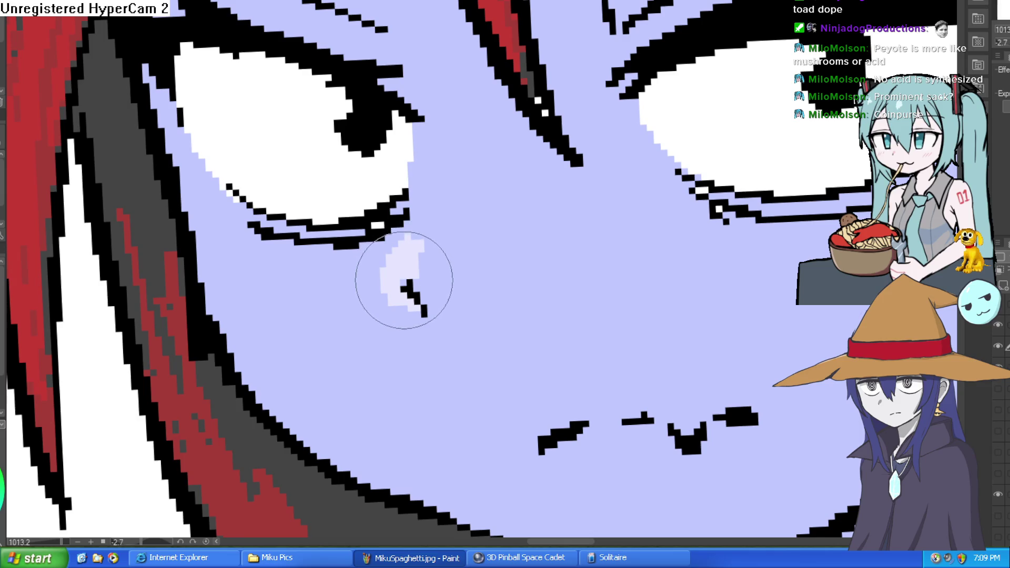
scroll(491, 261, "down", 5)
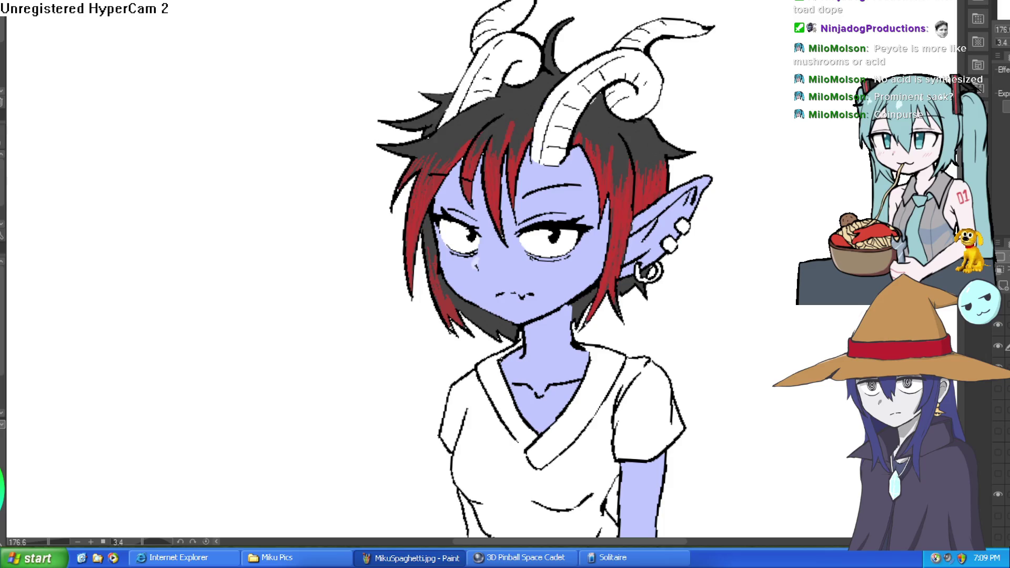
Rotate the view upright and zoom from about 94% to 441% on the face and horns.
mouse_move(793, 288)
left_mouse_down()
mouse_move(792, 278)
mouse_move(742, 291)
left_mouse_up()
scroll(793, 297, "down", 3)
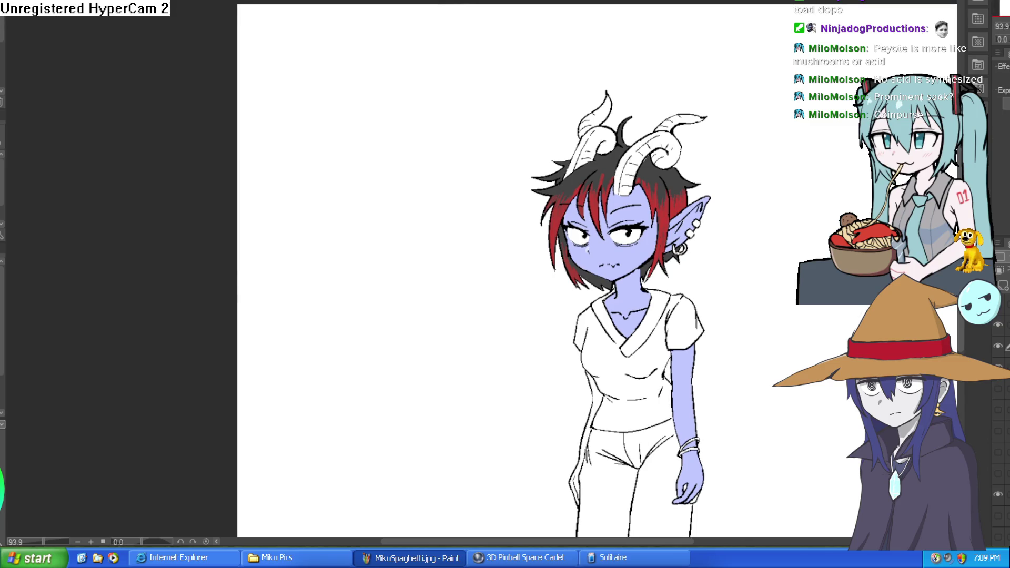
scroll(598, 223, "up", 2)
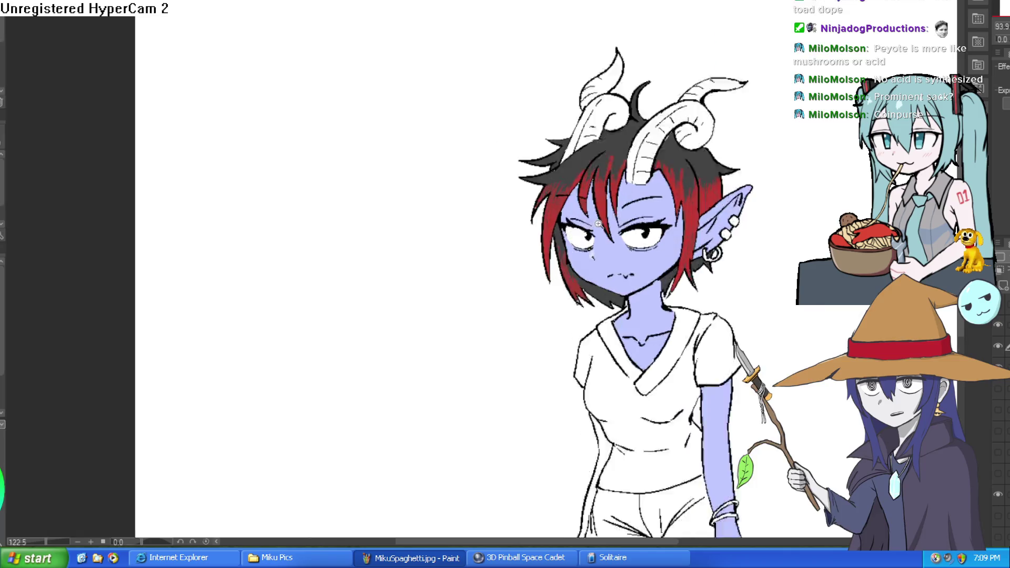
scroll(599, 224, "up", 4)
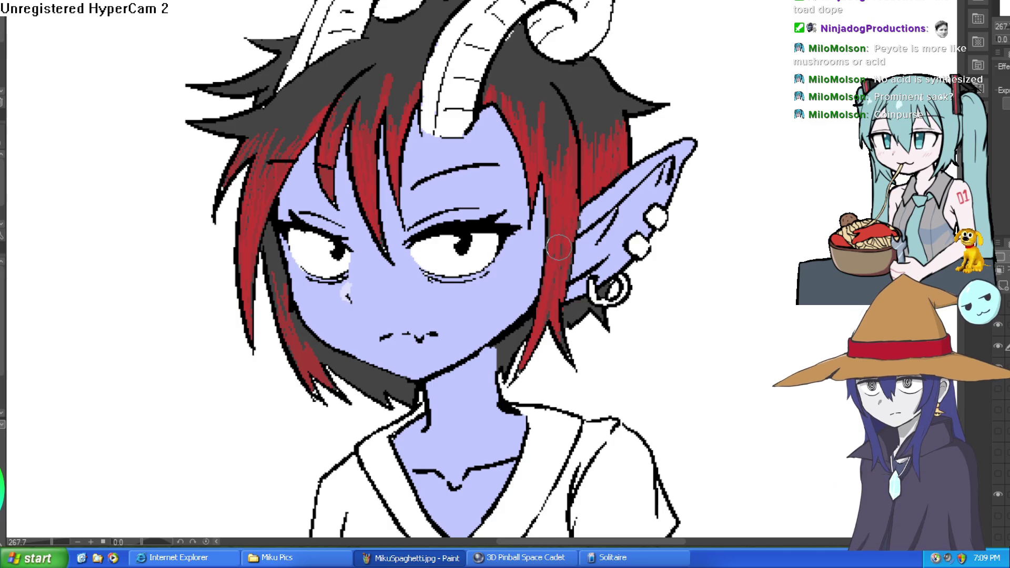
scroll(558, 98, "up", 3)
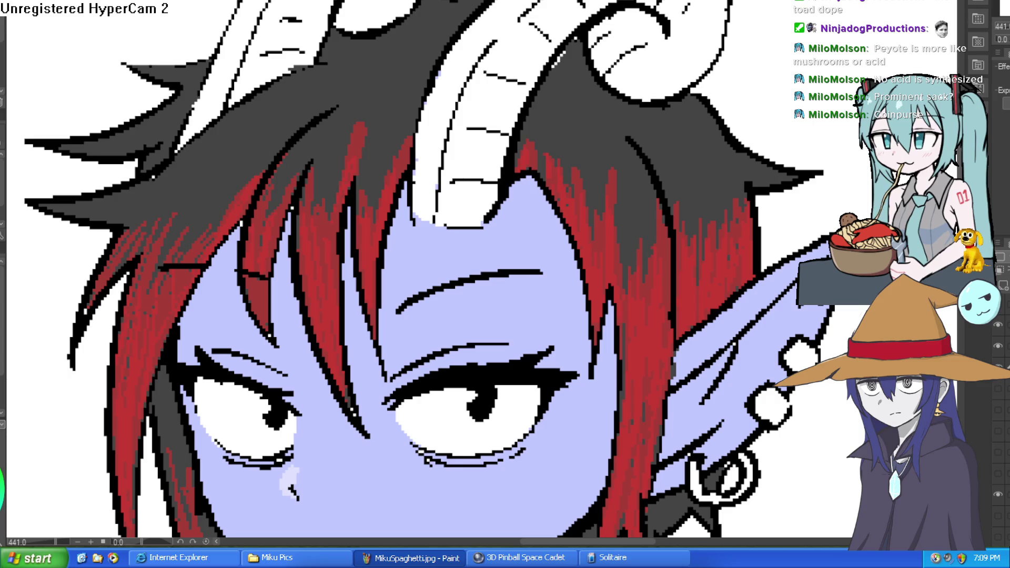
Fill the horn sections, its curl and the right horn's upper sections grey.
key("g")
left_click(487, 127)
left_click(493, 106)
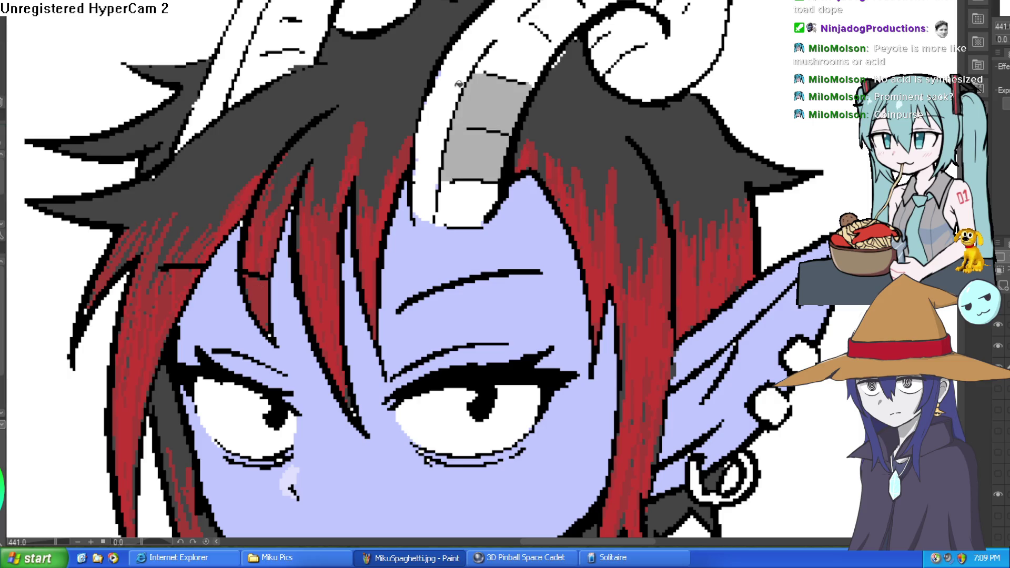
left_click(507, 58)
left_click(556, 29)
left_click(663, 58)
left_click(626, 42)
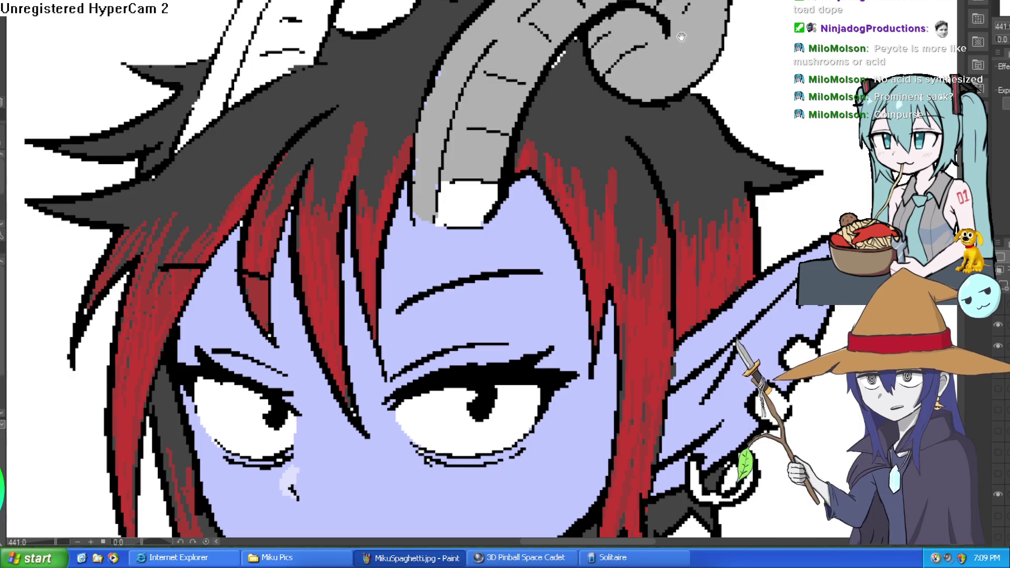
scroll(624, 104, "up", 4)
left_click(624, 104)
left_click(584, 113)
left_click(707, 60)
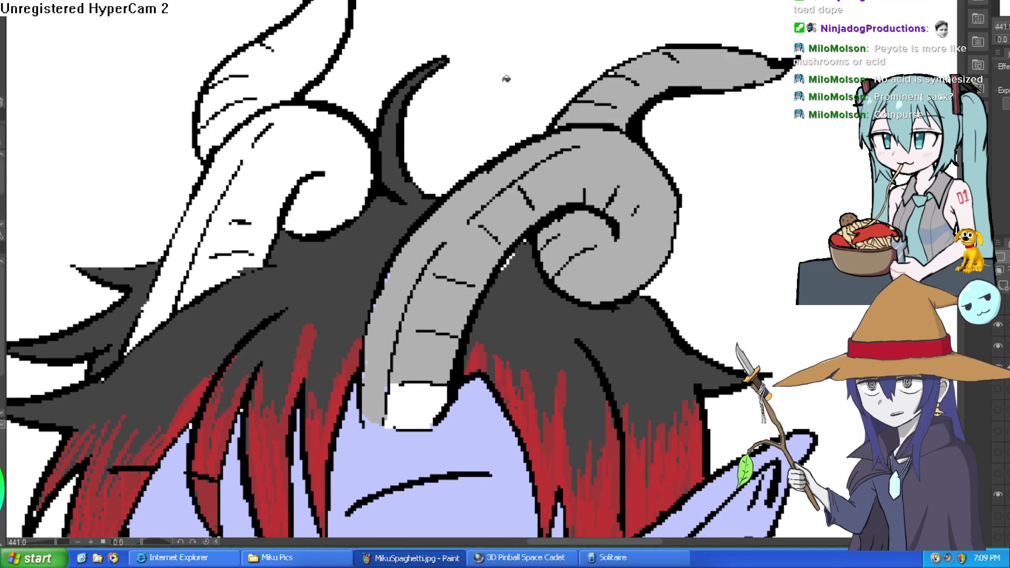
Fill the left horn, its lower left edge, white strip and top tip grey.
left_click(324, 153)
left_click(211, 266)
left_click(211, 259)
left_click(277, 72)
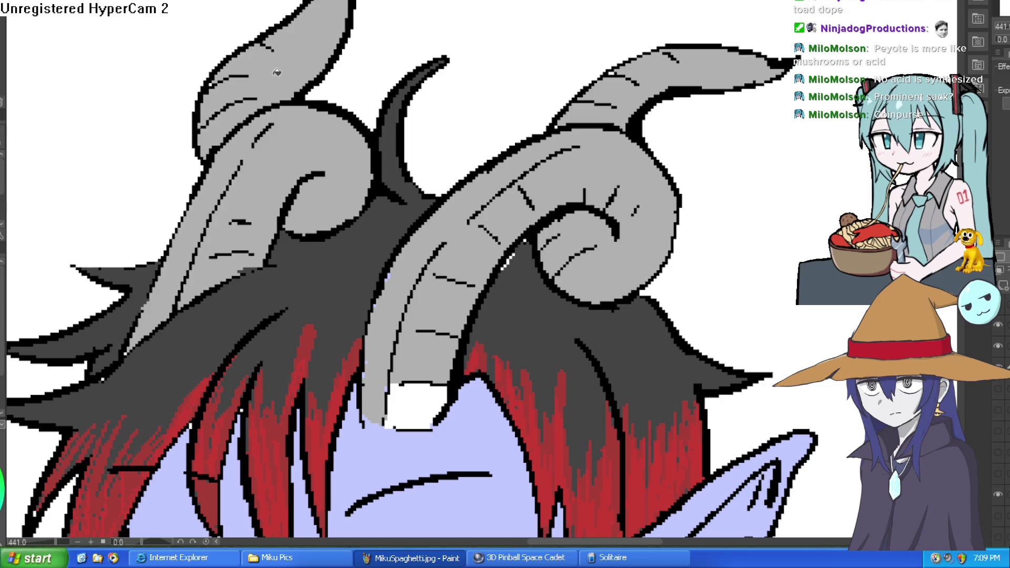
scroll(432, 63, "down", 10)
scroll(469, 101, "up", 10)
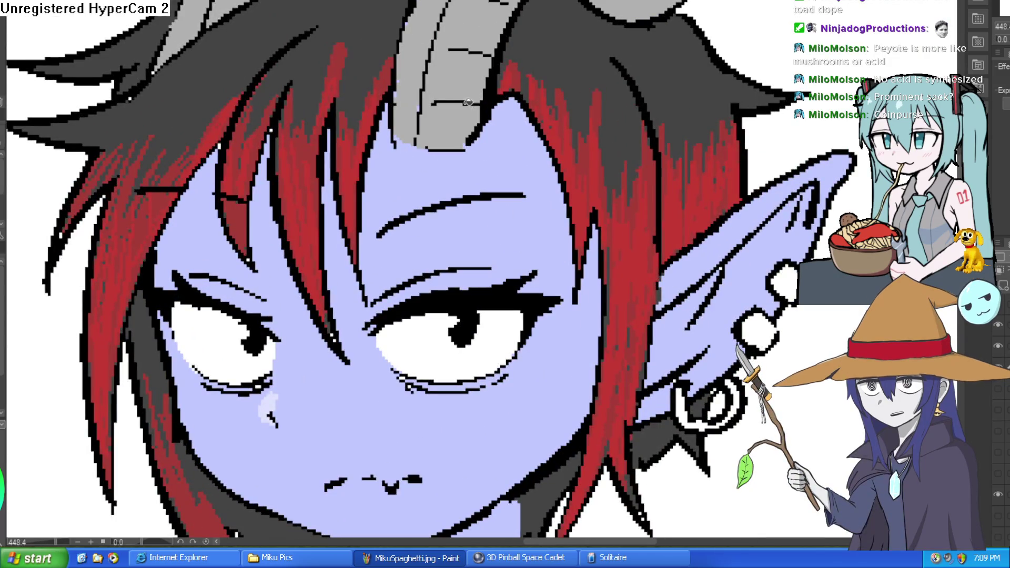
Zoom and pan along both horns and their curls to check for unfilled gaps.
left_click_drag(520, 88, 500, 135)
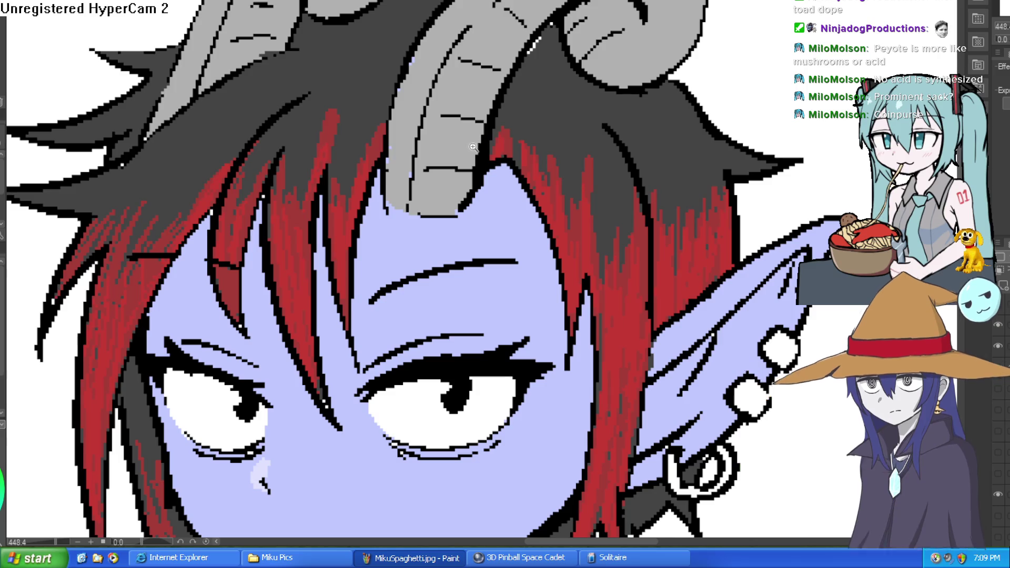
left_click(428, 137)
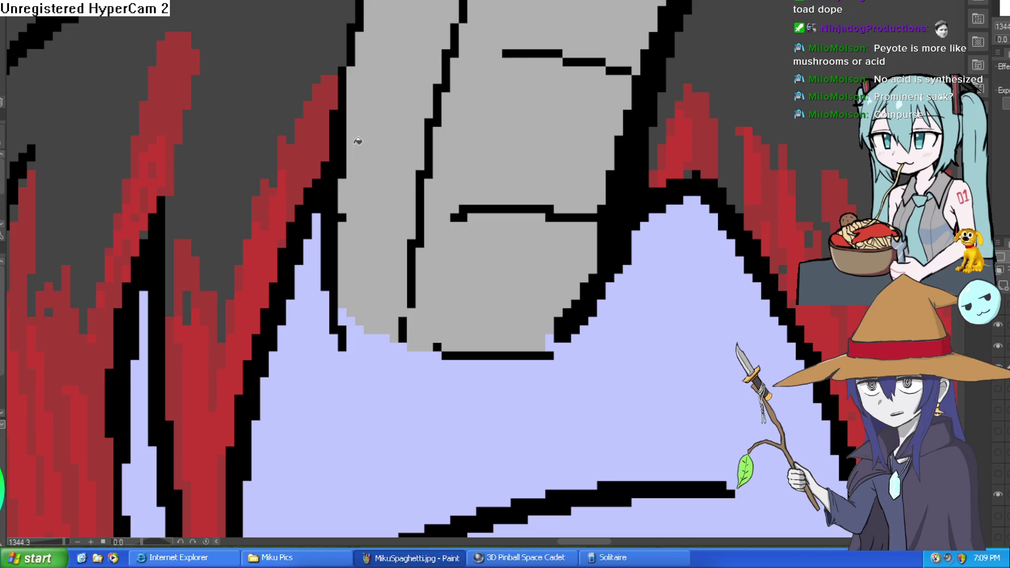
left_click_drag(374, 126, 402, 250)
left_click_drag(423, 82, 425, 162)
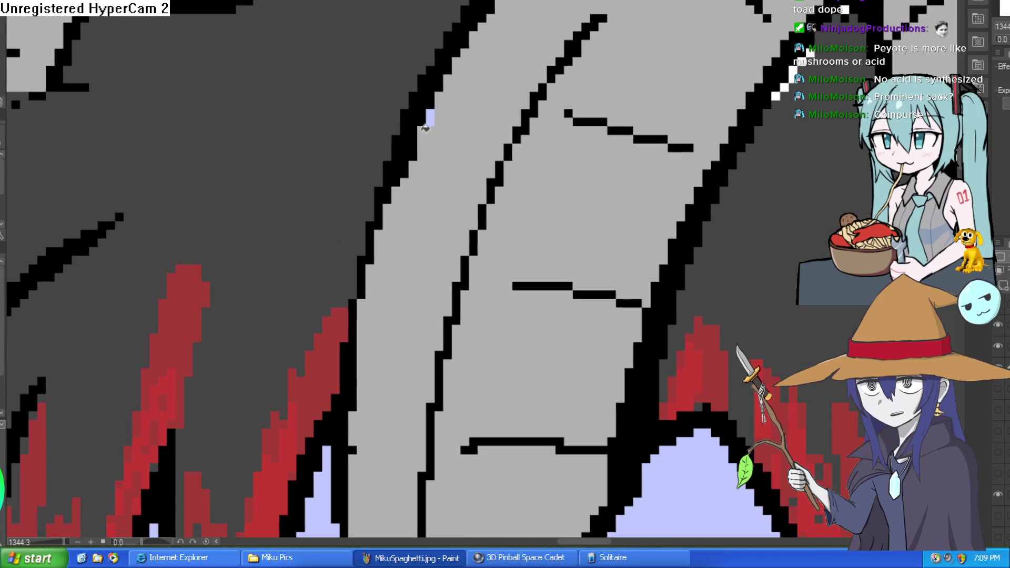
left_click_drag(466, 122, 442, 232)
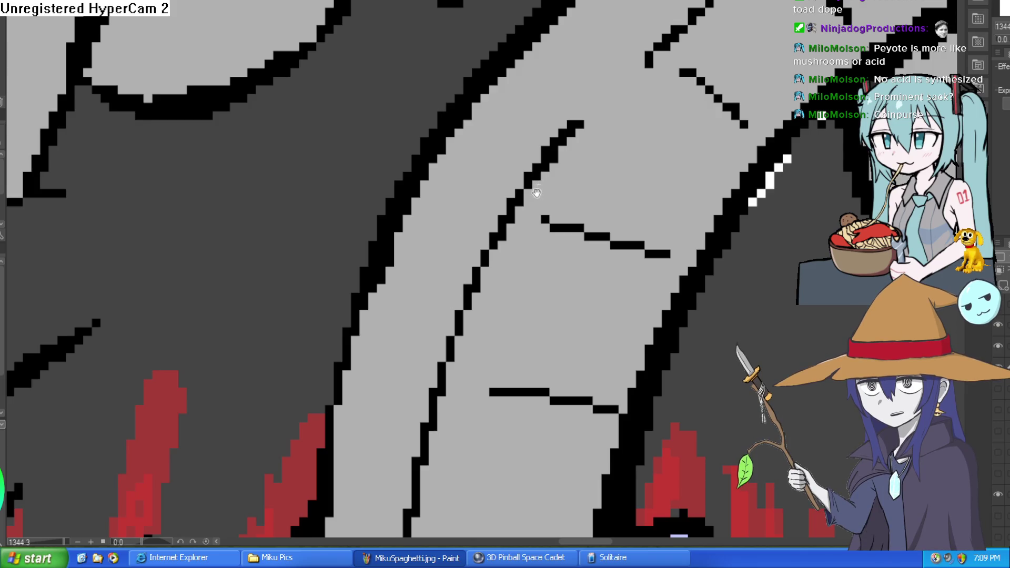
scroll(536, 193, "down", 3)
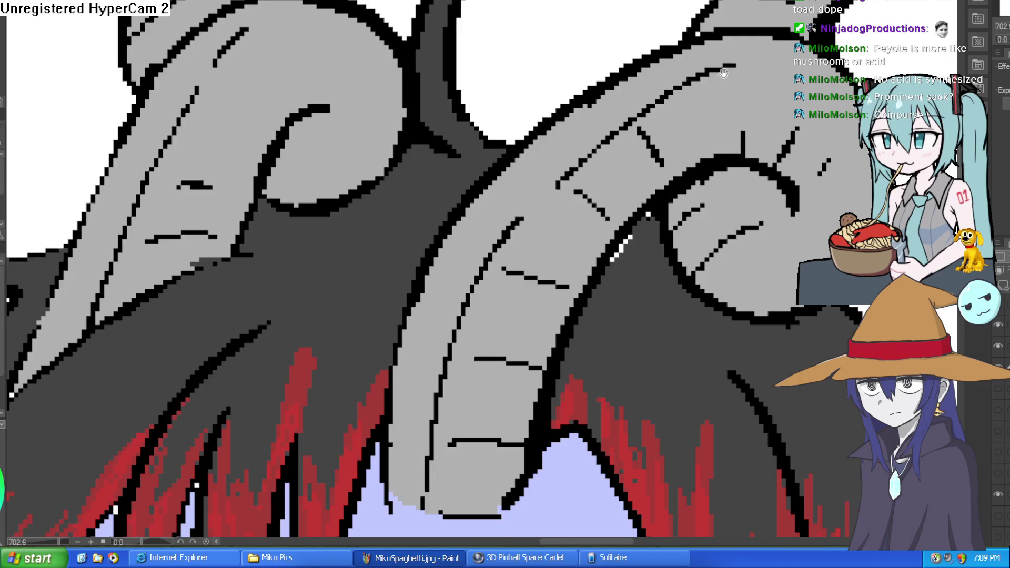
left_click_drag(723, 72, 655, 189)
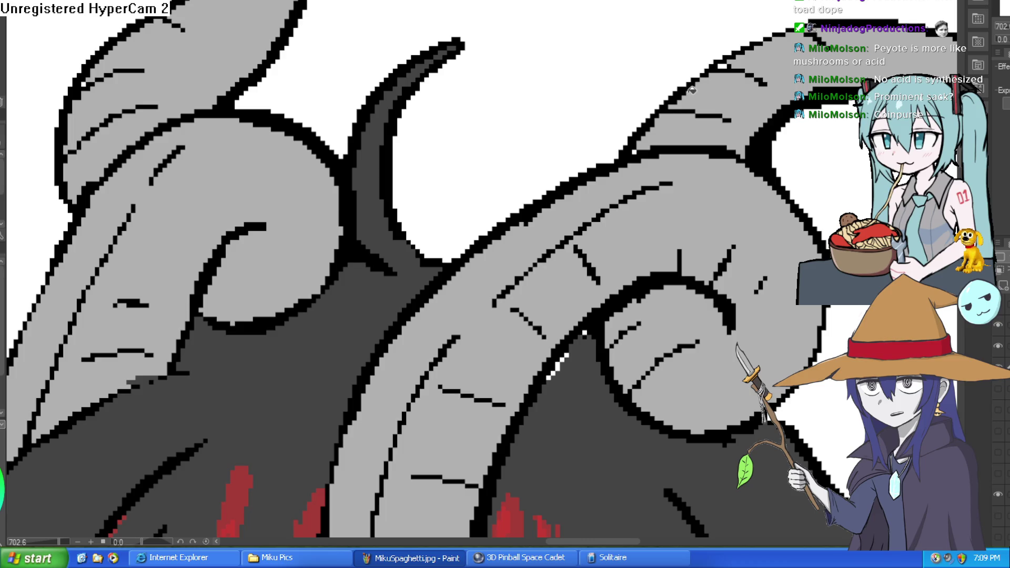
scroll(681, 98, "up", 3)
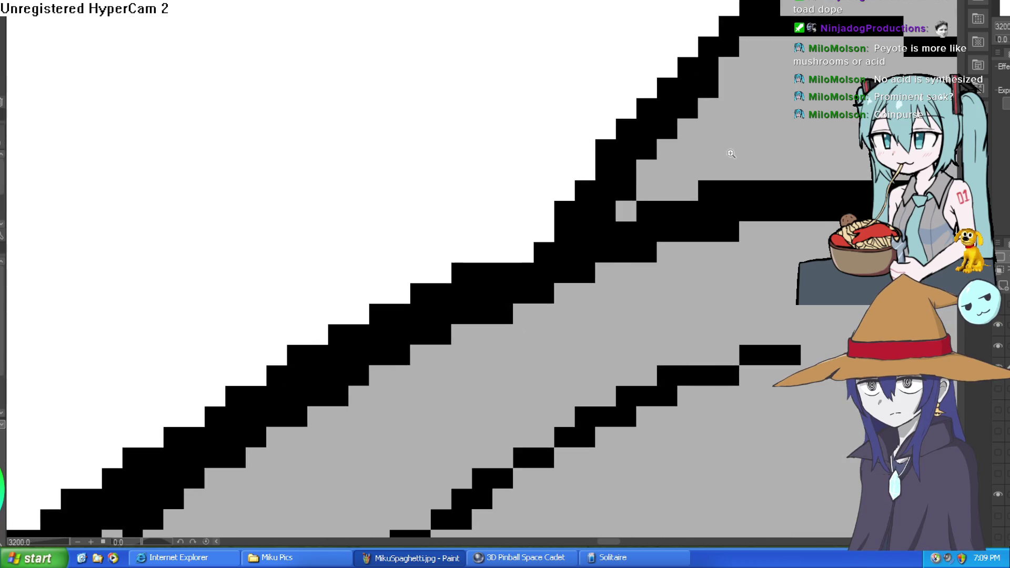
scroll(726, 153, "down", 3)
scroll(665, 79, "up", 3)
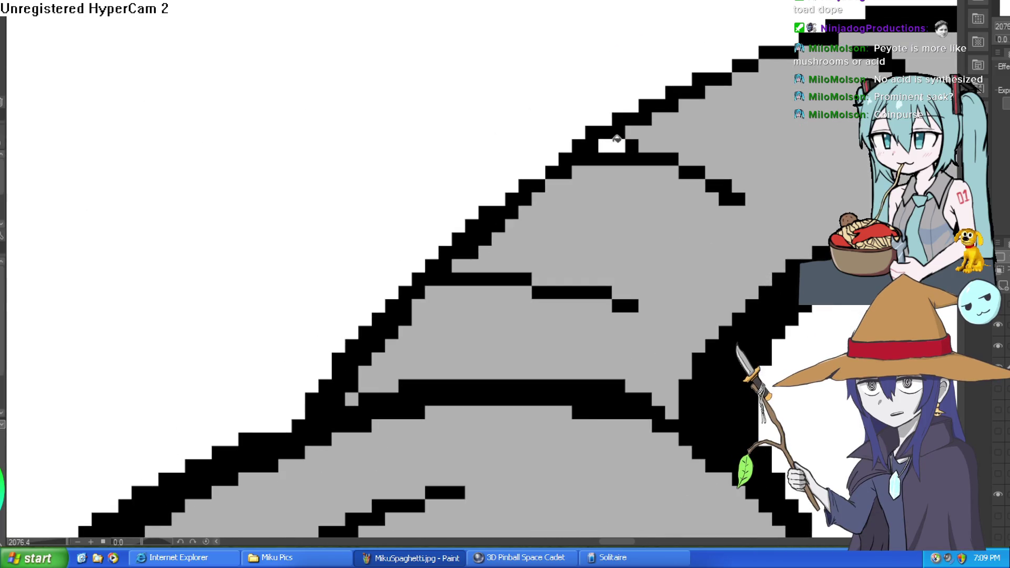
scroll(718, 107, "down", 5)
scroll(797, 70, "down", 3)
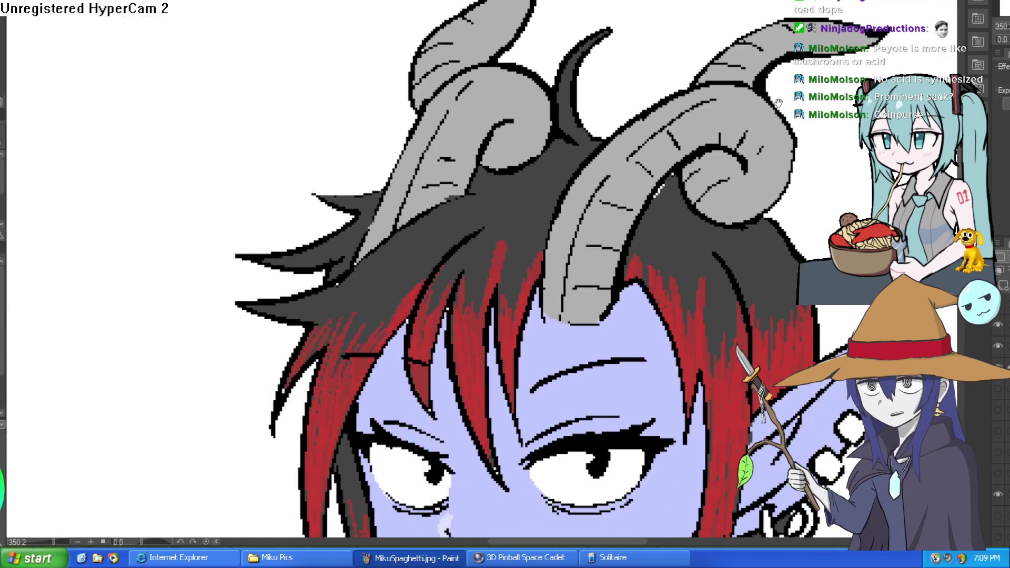
mouse_move(778, 97)
left_mouse_down()
mouse_move(777, 86)
mouse_move(772, 109)
left_mouse_up()
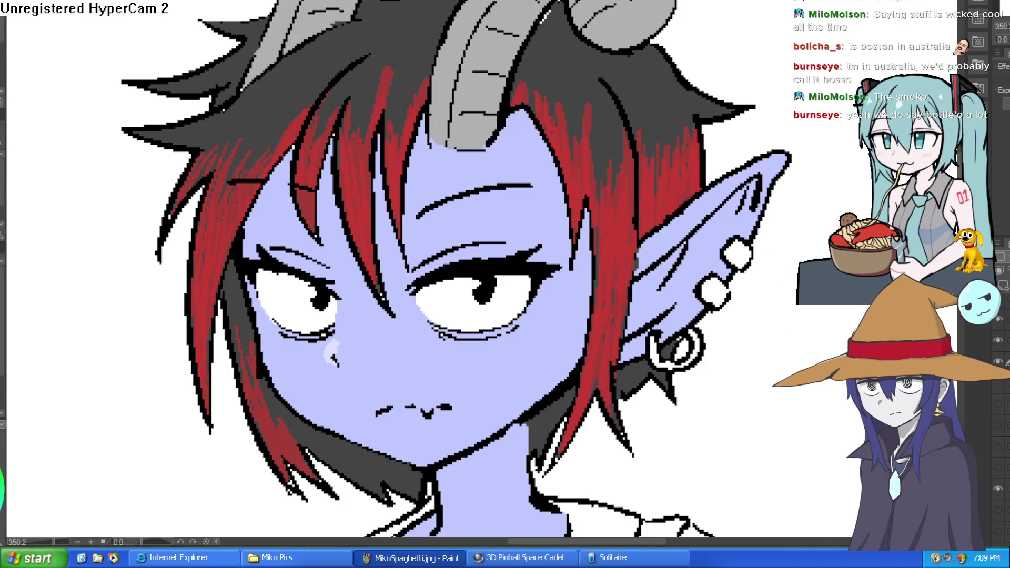
Toggle the line art and skin colour layers off and on to check the fills.
left_click(998, 437)
left_click(998, 437)
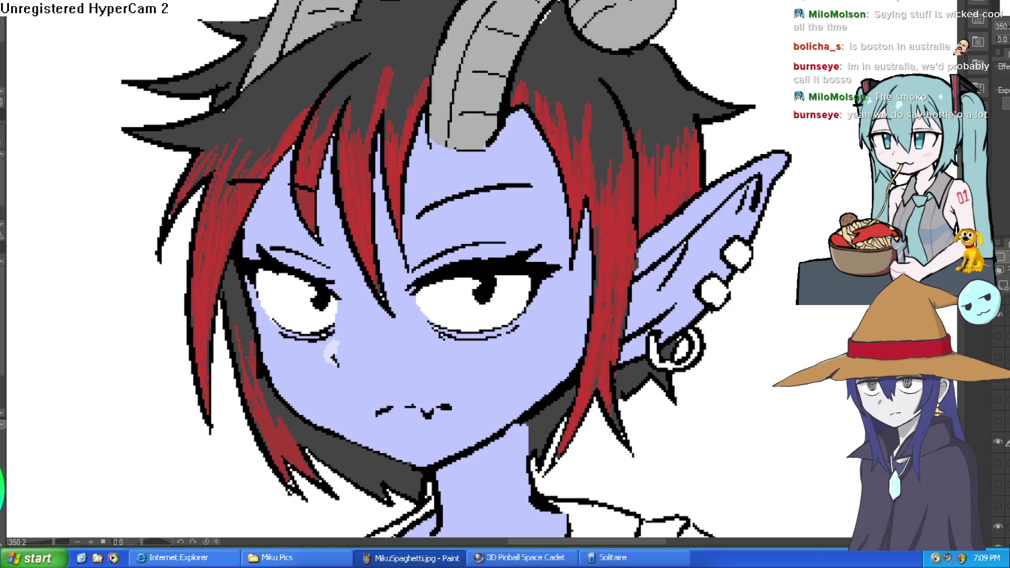
left_click(998, 362)
left_click(998, 362)
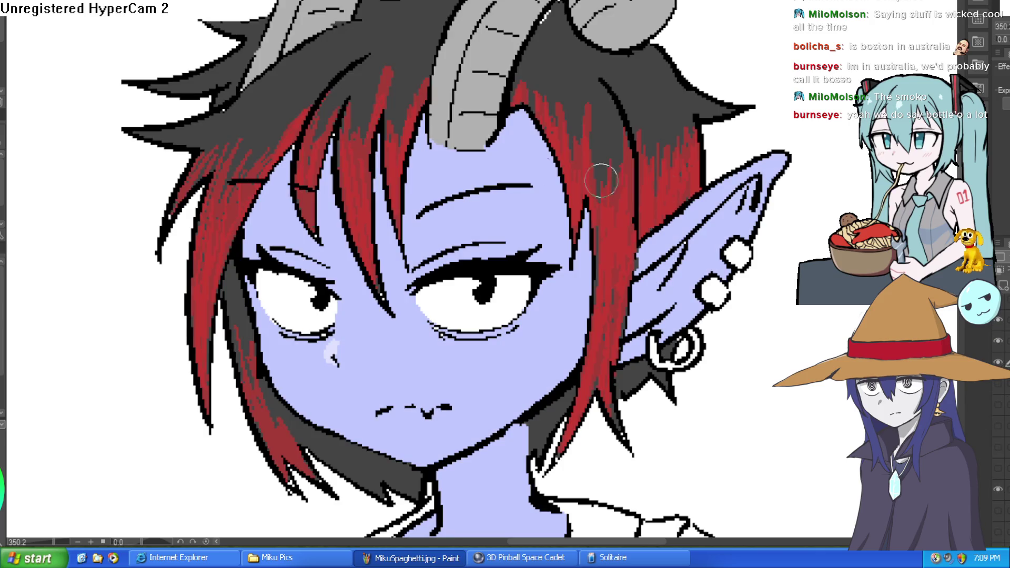
Eyedrop the dark hair grey and paint over the white specks at the horn's top outline.
left_click(563, 60, "alt")
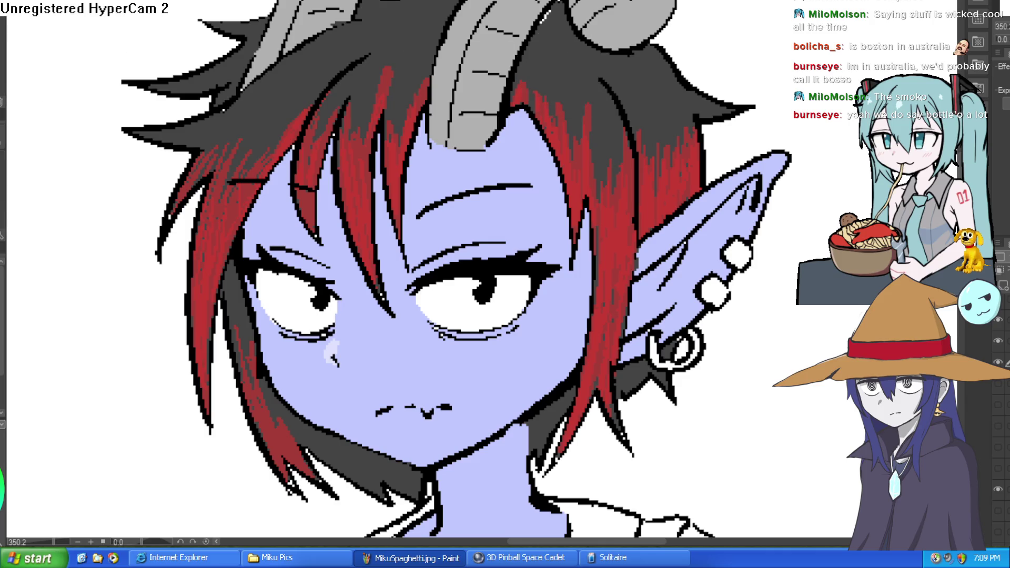
scroll(559, 21, "up", 5)
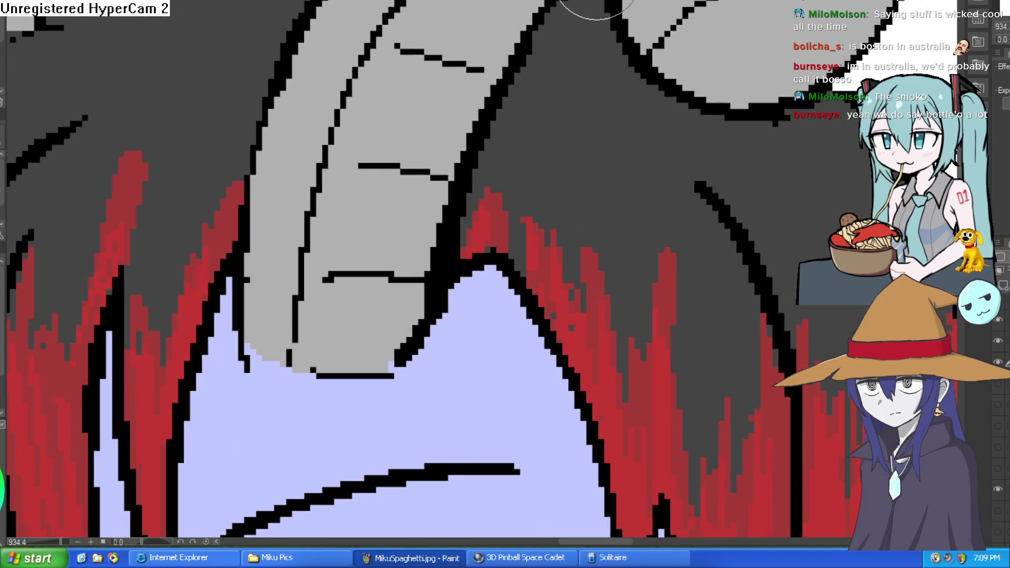
left_click_drag(540, 34, 566, 4)
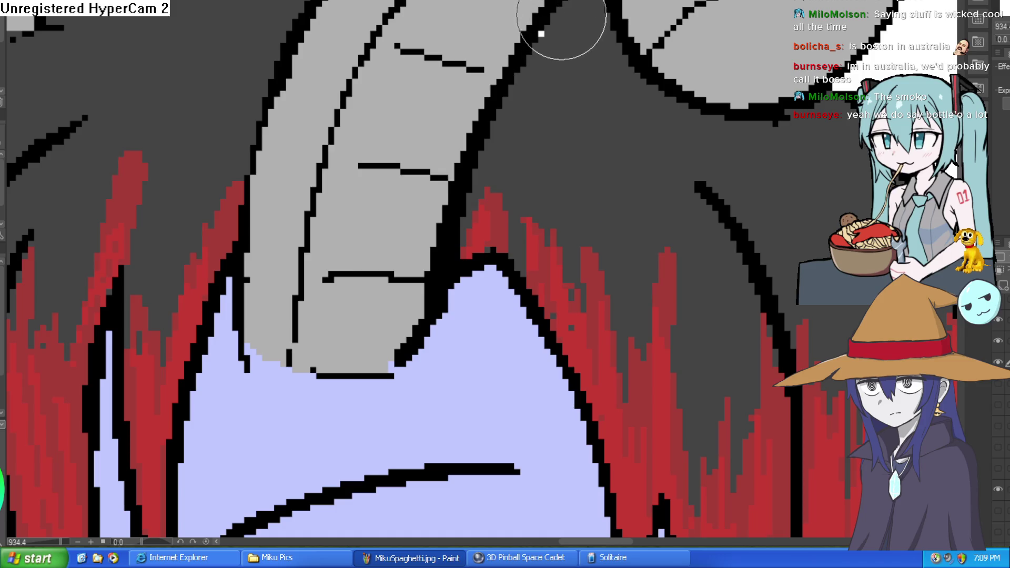
left_click_drag(557, 30, 551, 29)
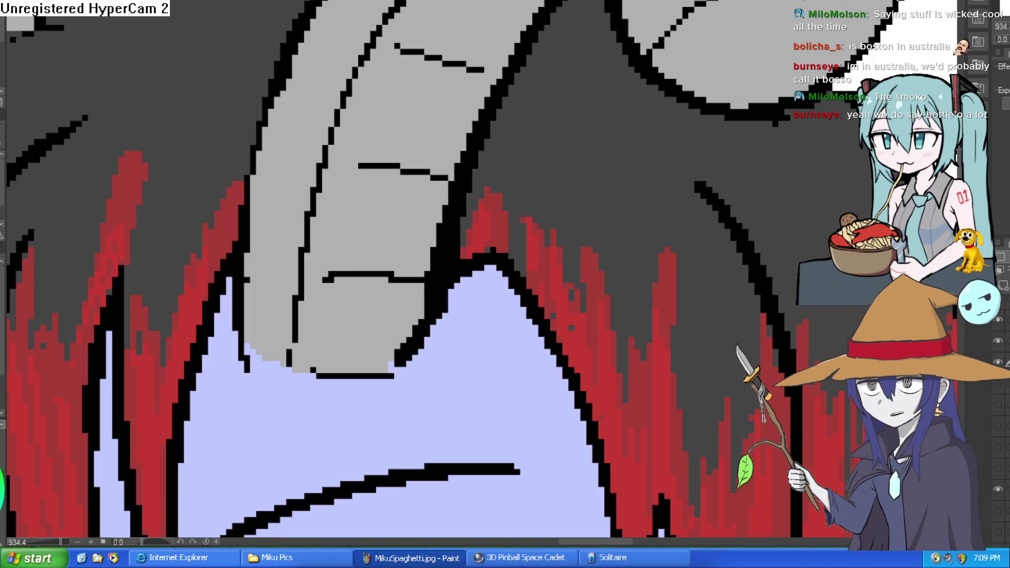
left_click_drag(798, 165, 801, 134)
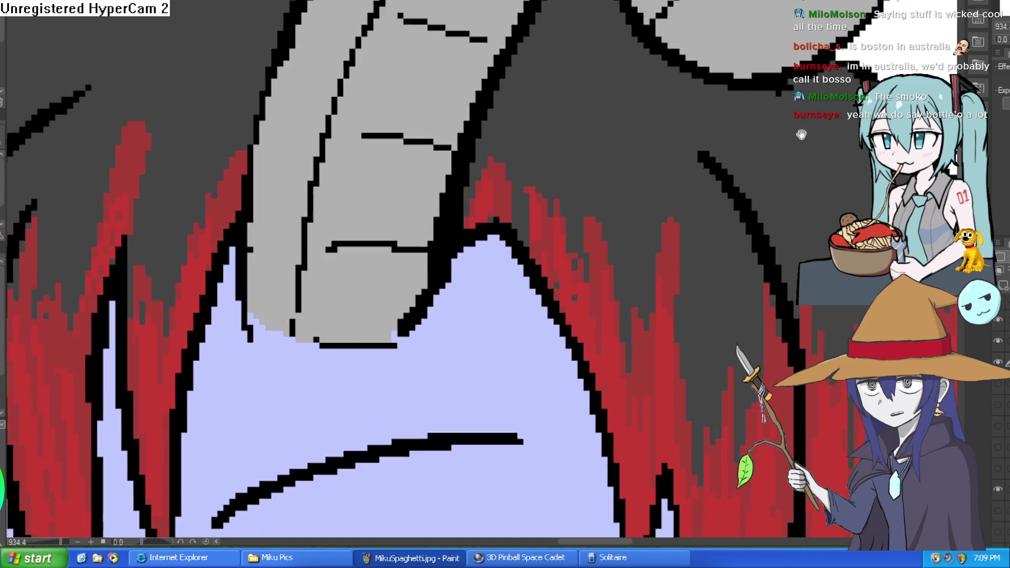
scroll(801, 135, "down", 5)
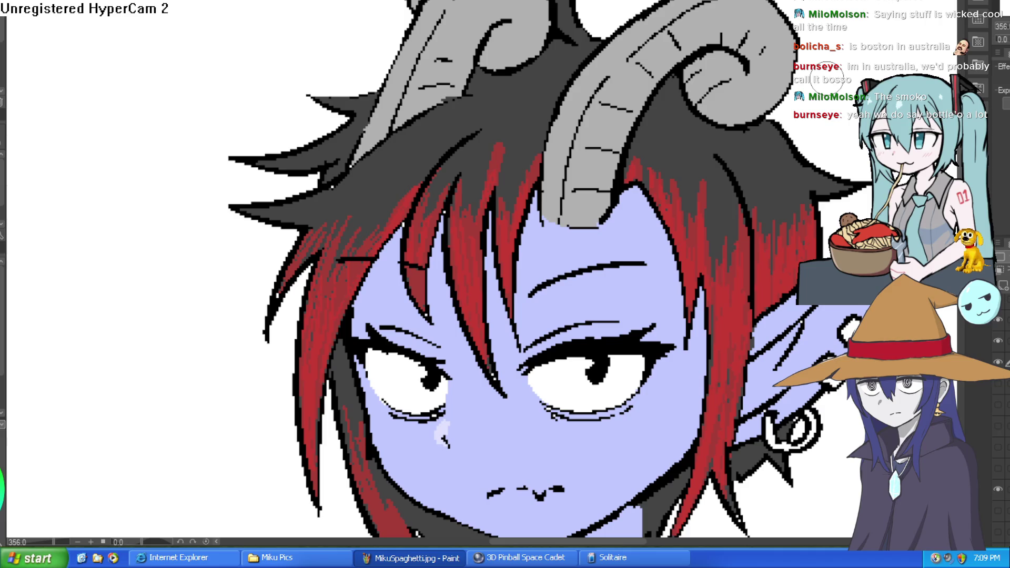
scroll(842, 155, "down", 4)
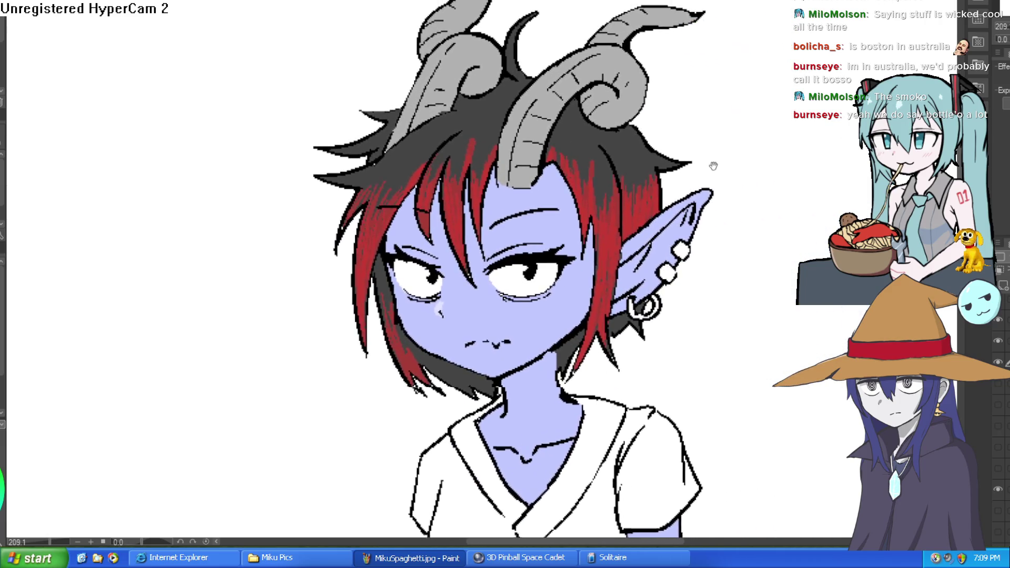
scroll(503, 75, "up", 5)
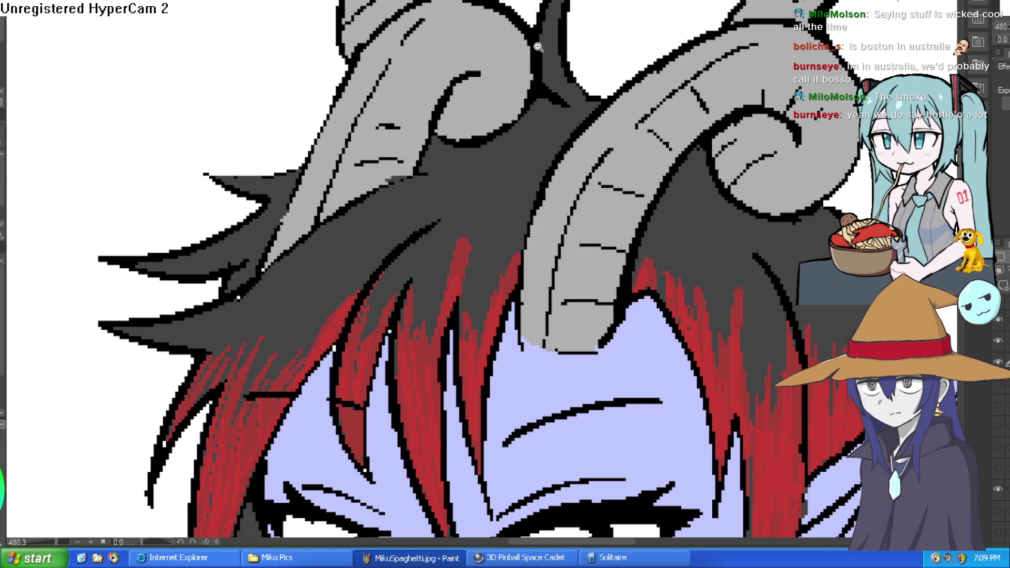
scroll(523, 50, "up", 2)
mouse_move(523, 49)
left_mouse_down()
mouse_move(519, 79)
mouse_move(463, 147)
mouse_move(421, 150)
mouse_move(448, 92)
mouse_move(440, 147)
mouse_move(429, 84)
mouse_move(395, 102)
mouse_move(361, 212)
left_mouse_up()
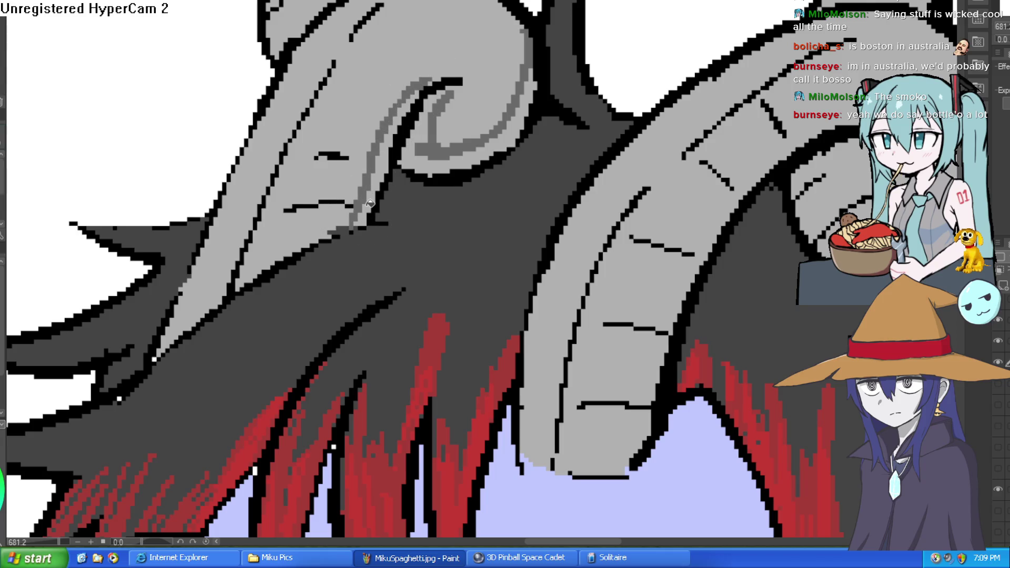
left_click(432, 146)
scroll(611, 70, "down", 5)
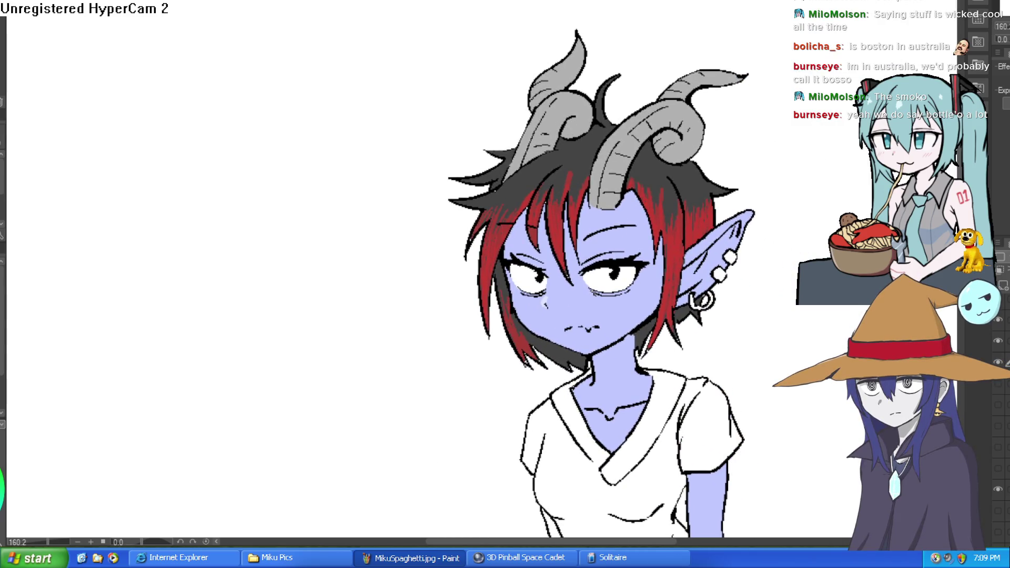
scroll(815, 319, "down", 3)
scroll(815, 319, "up", 4)
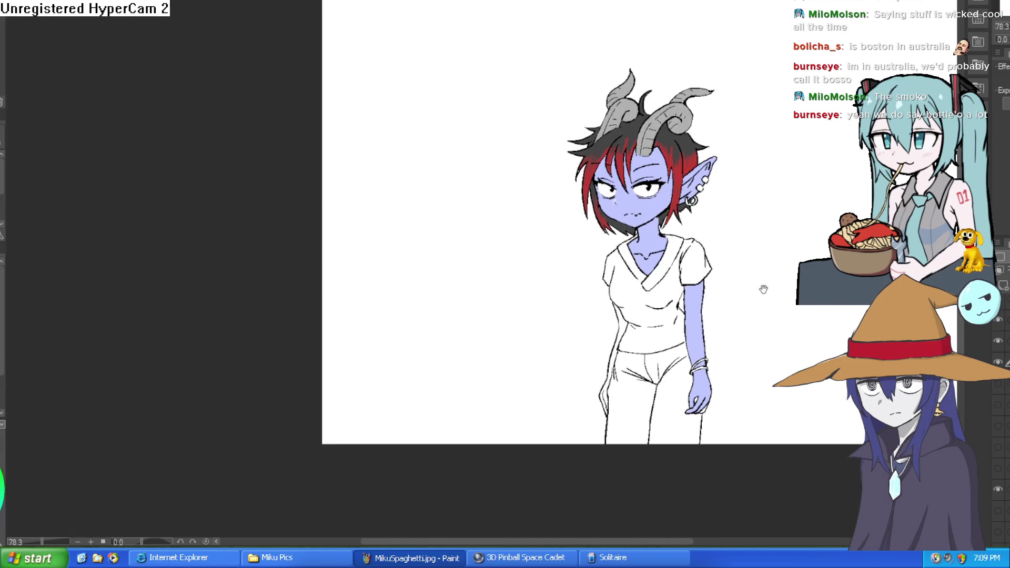
scroll(736, 211, "down", 2)
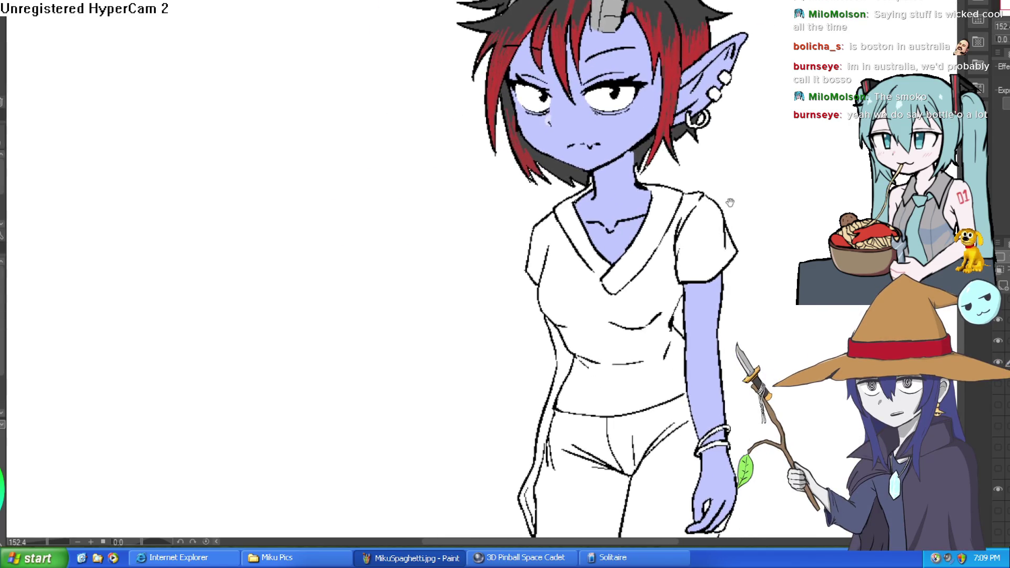
scroll(652, 200, "up", 1)
left_click_drag(685, 147, 690, 243)
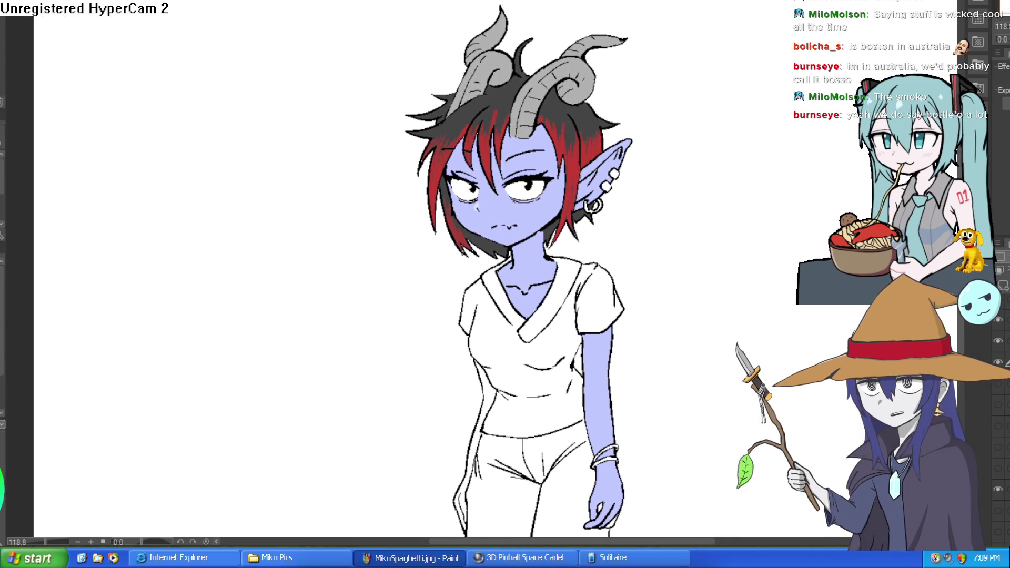
key("h")
key("h")
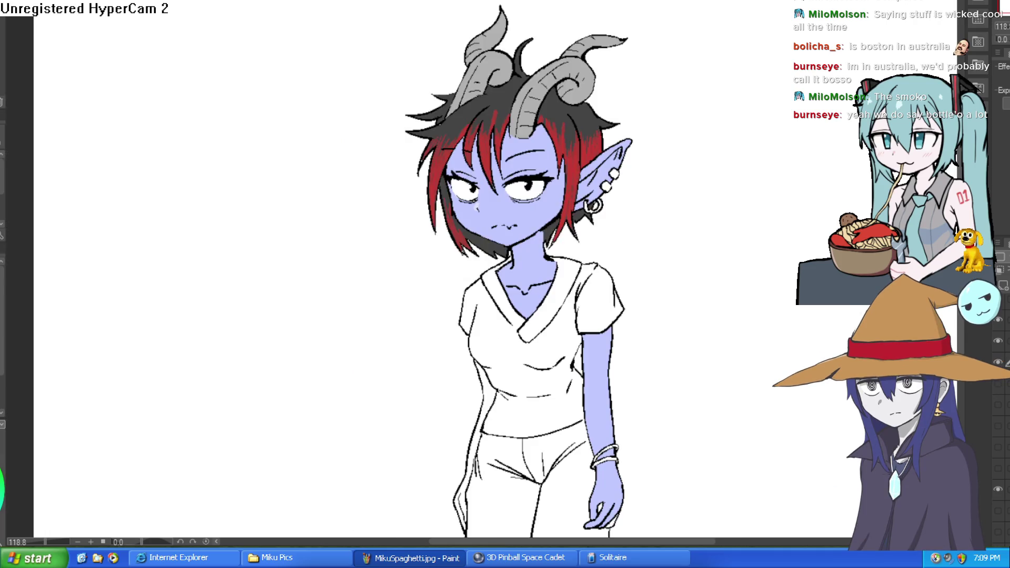
key("h")
key("h")
Add a new layer for eye shading and move it lower in the layer stack.
key("ctrl+shift+n")
left_click_drag(560, 138, 553, 142)
scroll(552, 142, "up", 5)
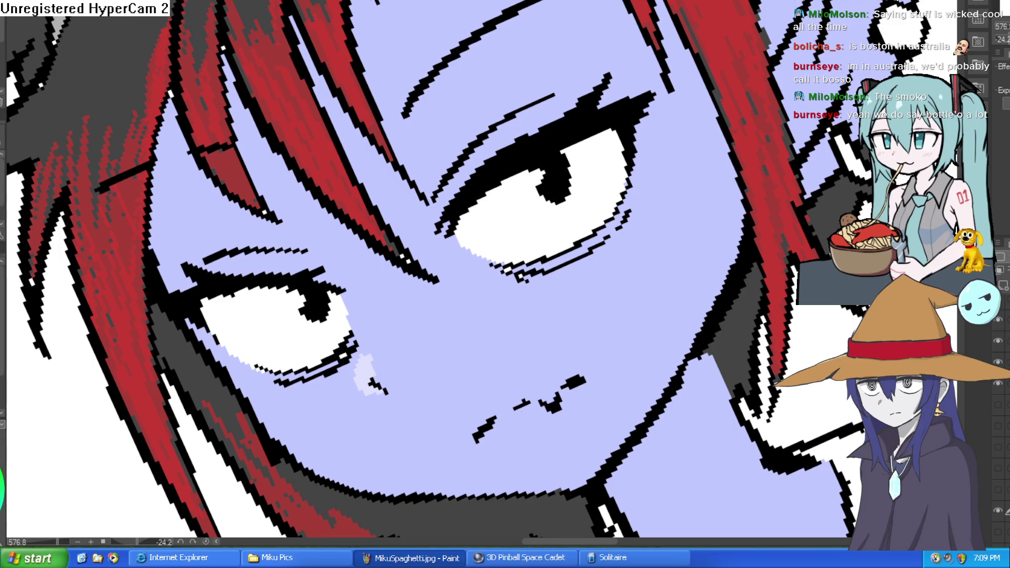
left_click(1002, 293)
left_click_drag(1002, 293, 1002, 327)
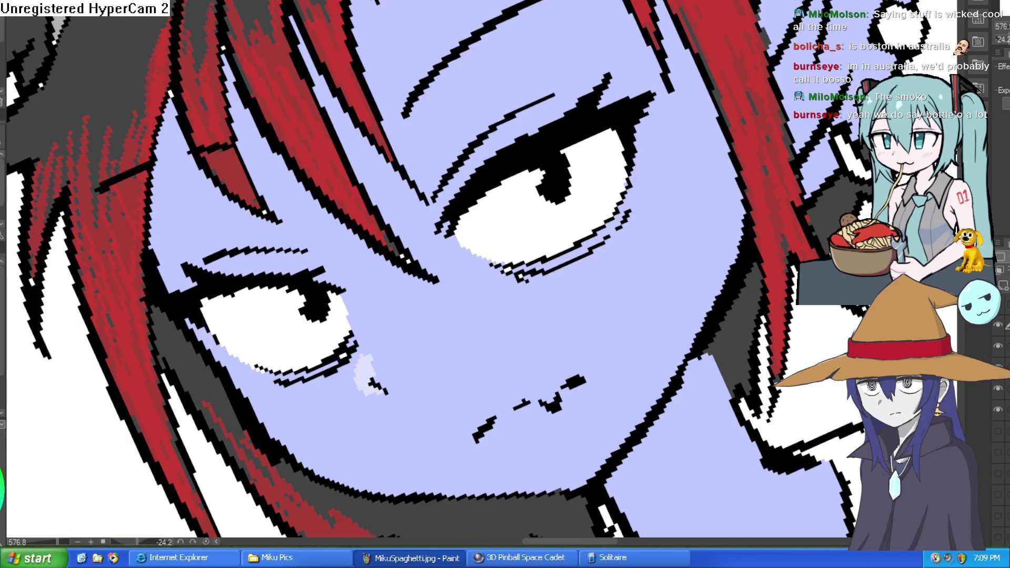
Brush grey shading along the upper edge of both eye whites.
scroll(998, 369, "up", 1)
scroll(998, 369, "down", 1)
mouse_move(462, 230)
left_mouse_down()
mouse_move(532, 167)
mouse_move(610, 132)
mouse_move(582, 124)
mouse_move(589, 128)
left_mouse_up()
left_click_drag(329, 293, 211, 299)
scroll(210, 298, "down", 5)
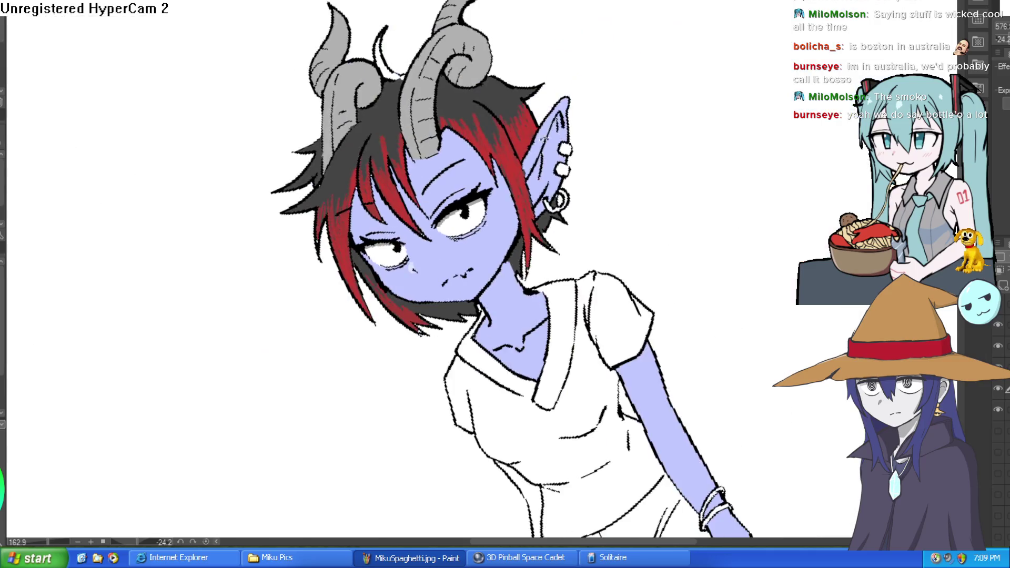
scroll(550, 173, "up", 5)
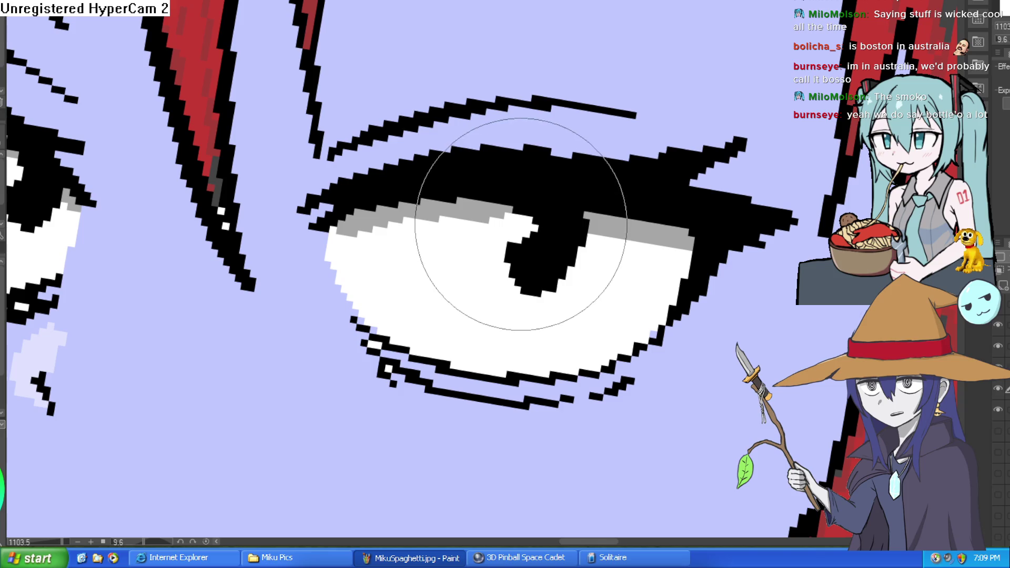
scroll(537, 226, "down", 3)
left_click_drag(537, 225, 629, 209)
scroll(629, 209, "down", 3)
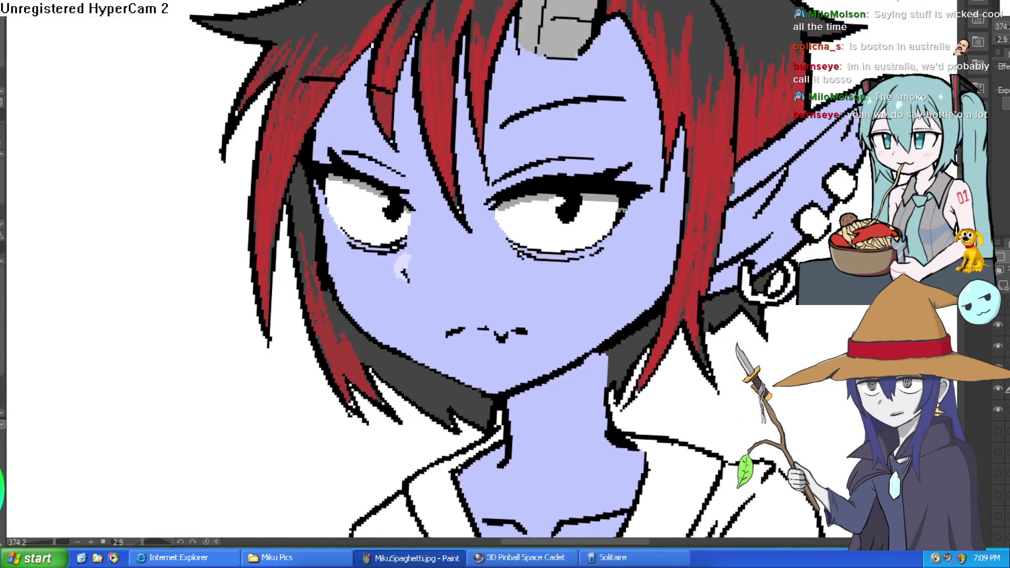
key("Home")
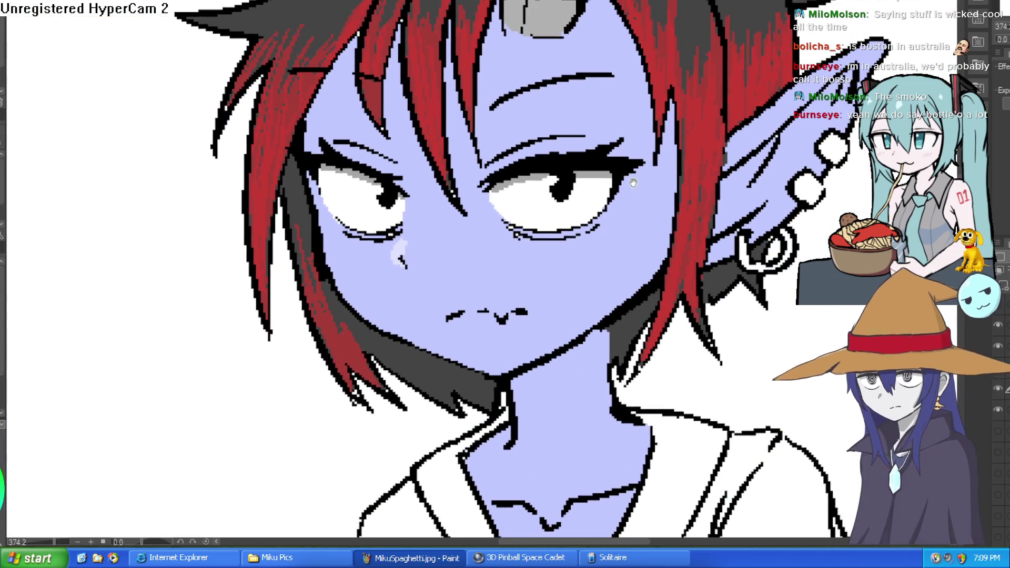
scroll(674, 135, "down", 2)
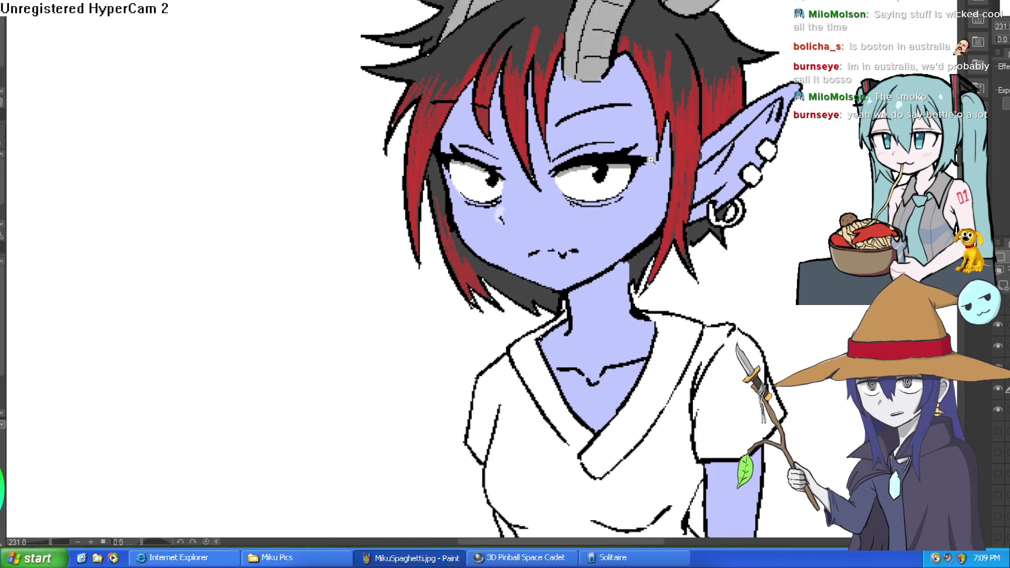
scroll(644, 167, "down", 1)
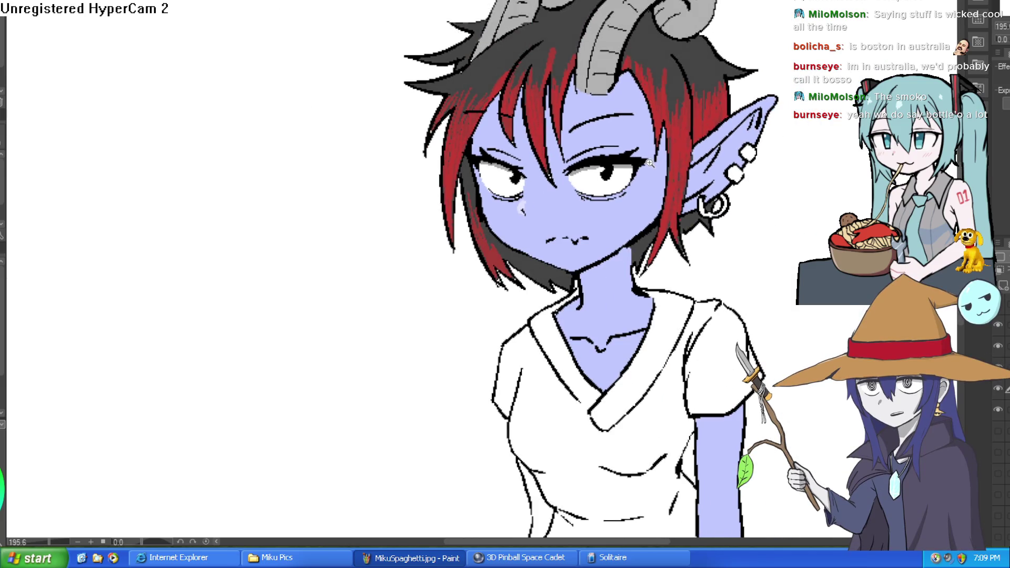
scroll(664, 188, "down", 1)
scroll(668, 189, "up", 3)
scroll(671, 189, "down", 2)
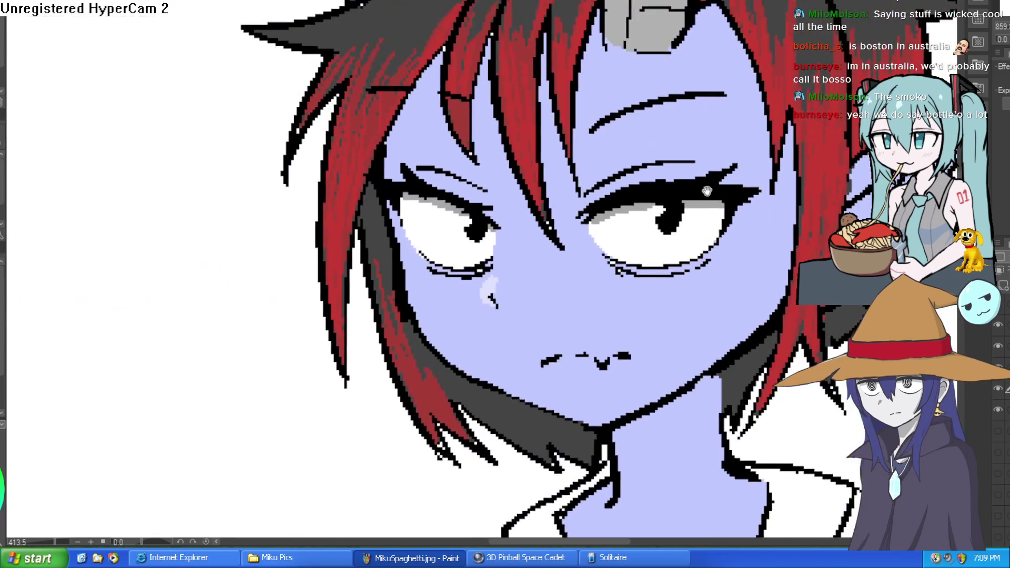
scroll(686, 157, "up", 1)
scroll(641, 205, "down", 3)
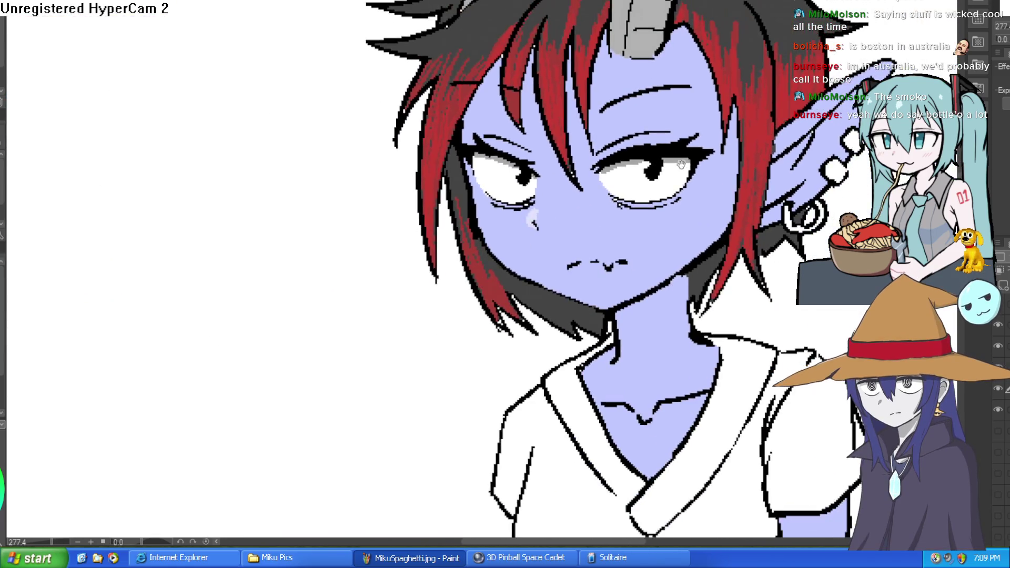
scroll(641, 204, "down", 2)
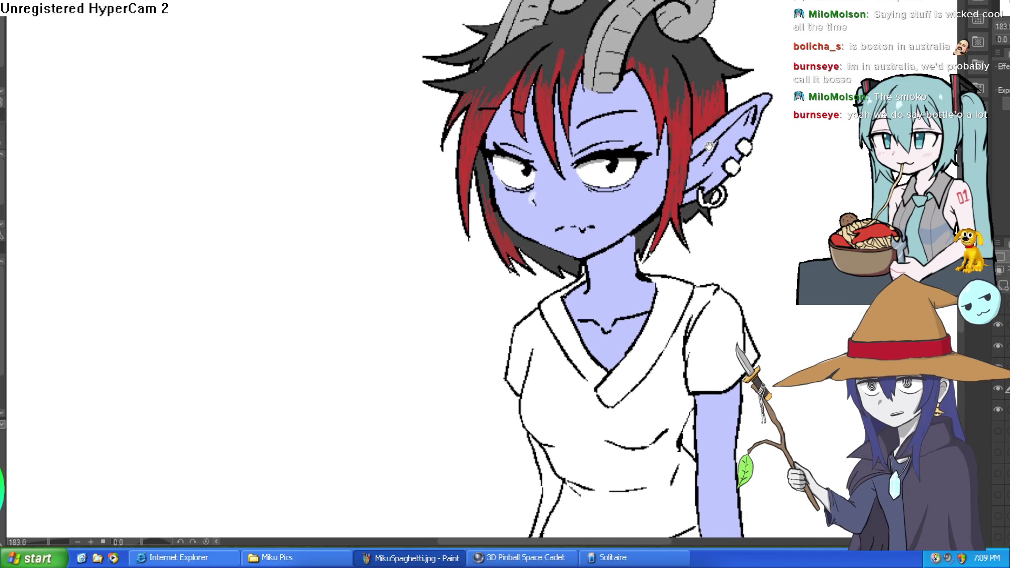
scroll(709, 146, "down", 2)
Paint lavender skin down the left side of the torso and forearm.
mouse_move(665, 188)
left_mouse_down()
mouse_move(642, 156)
mouse_move(635, 112)
left_mouse_up()
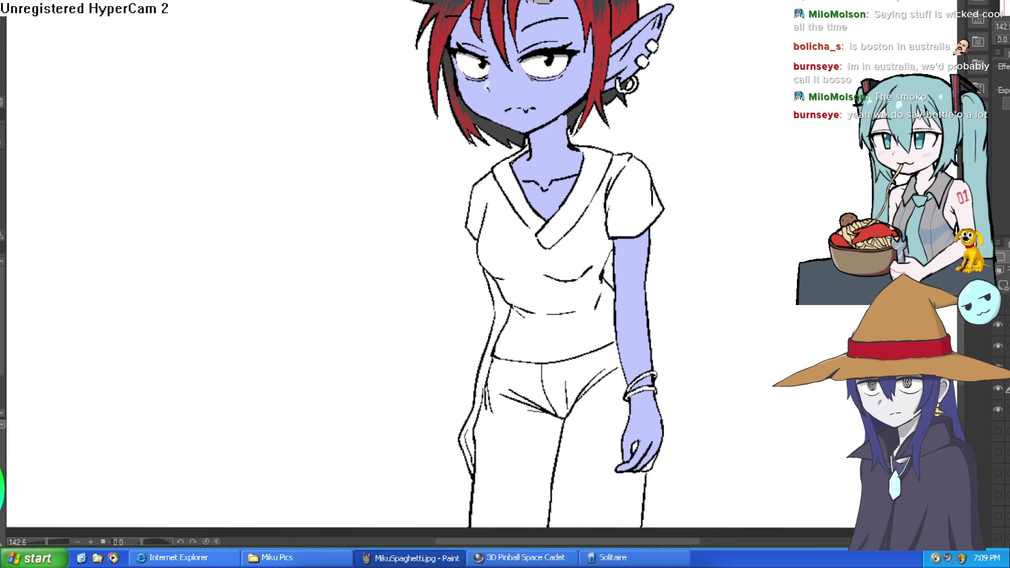
left_click_drag(508, 272, 476, 421)
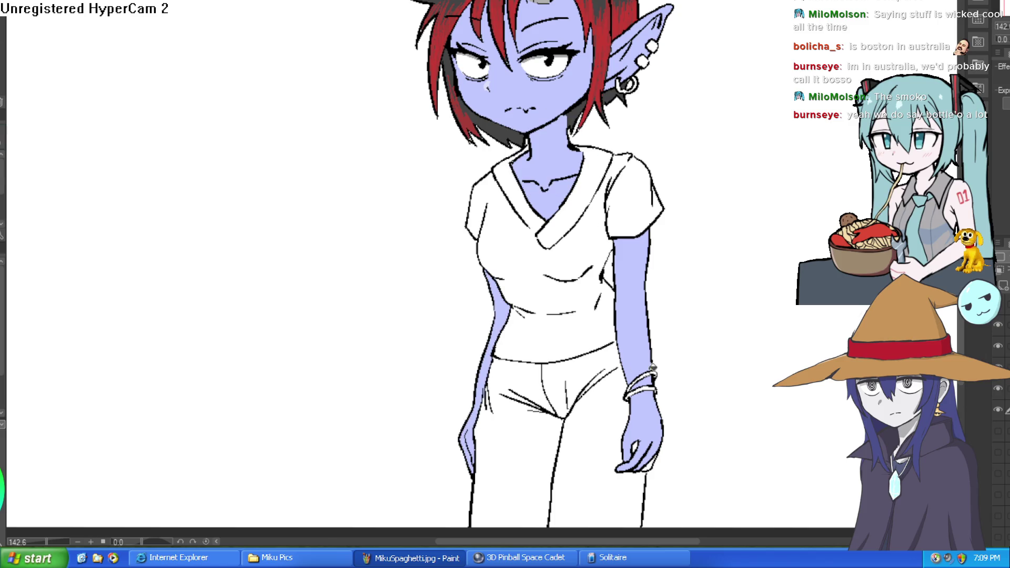
scroll(695, 400, "down", 1)
scroll(653, 421, "up", 3)
scroll(653, 429, "down", 4)
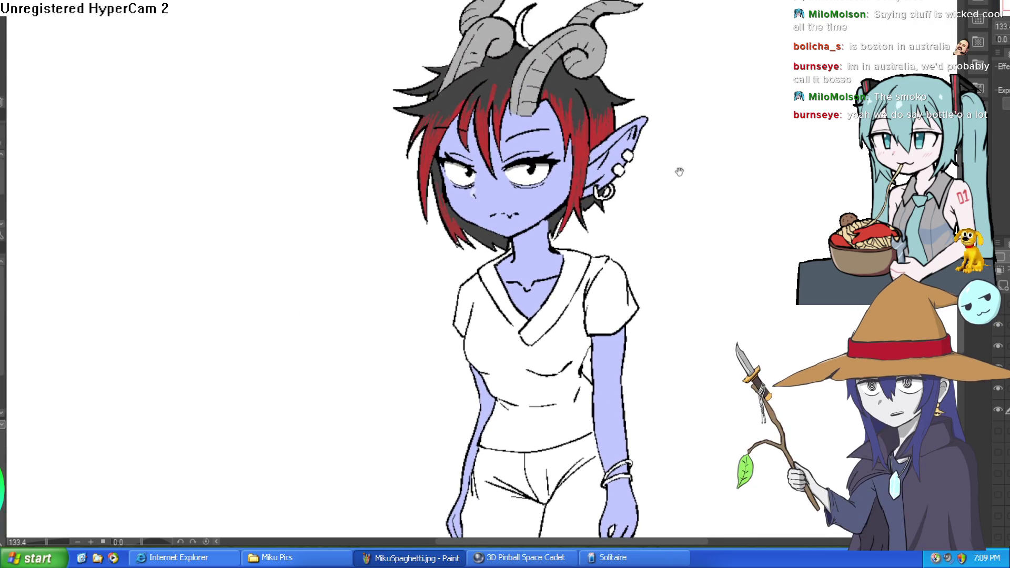
scroll(643, 108, "up", 5)
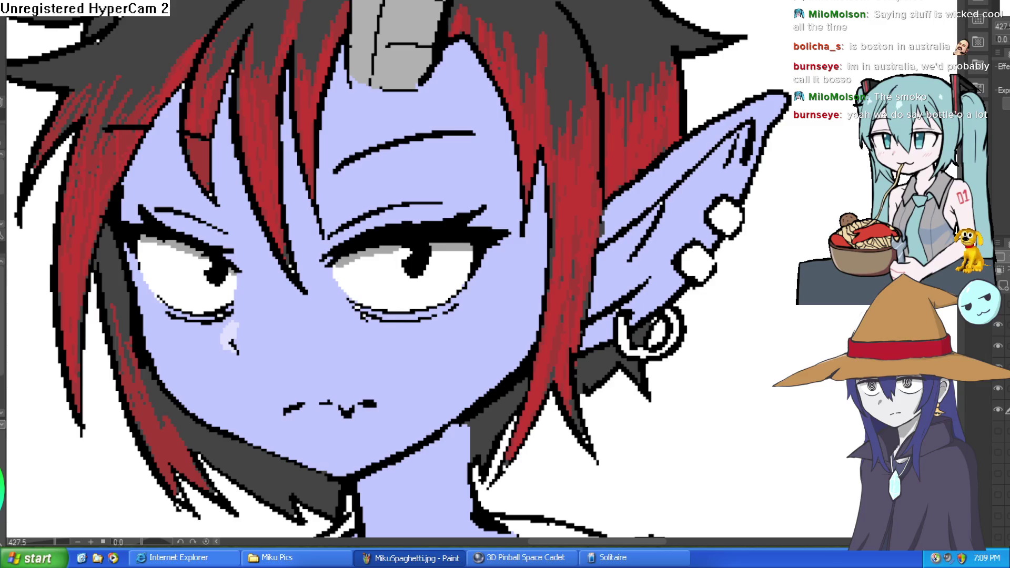
Fill the earring ring and both ear studs with grey.
left_click(636, 347)
left_click(700, 263)
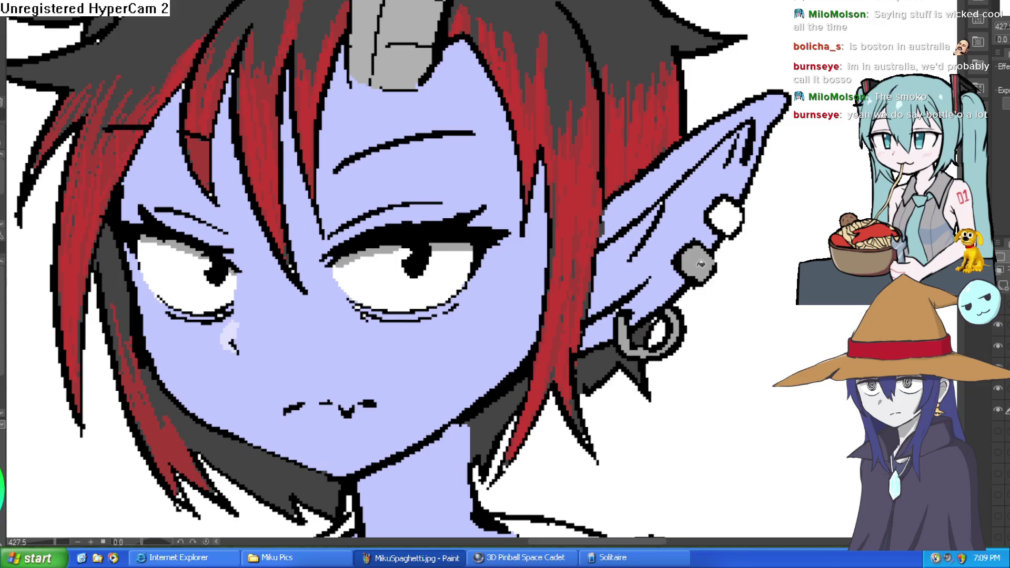
left_click(730, 206)
scroll(797, 221, "down", 5)
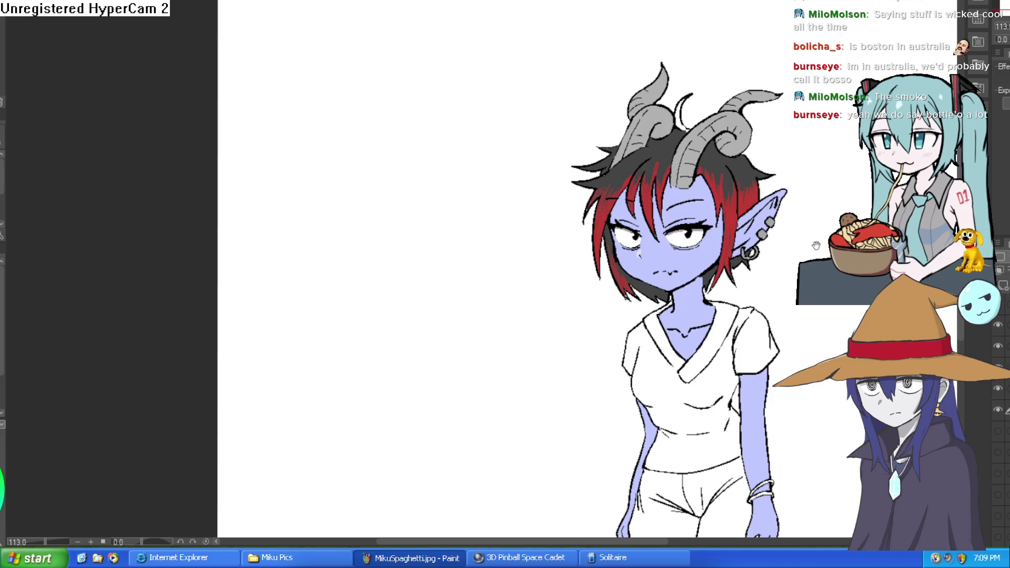
scroll(701, 151, "up", 5)
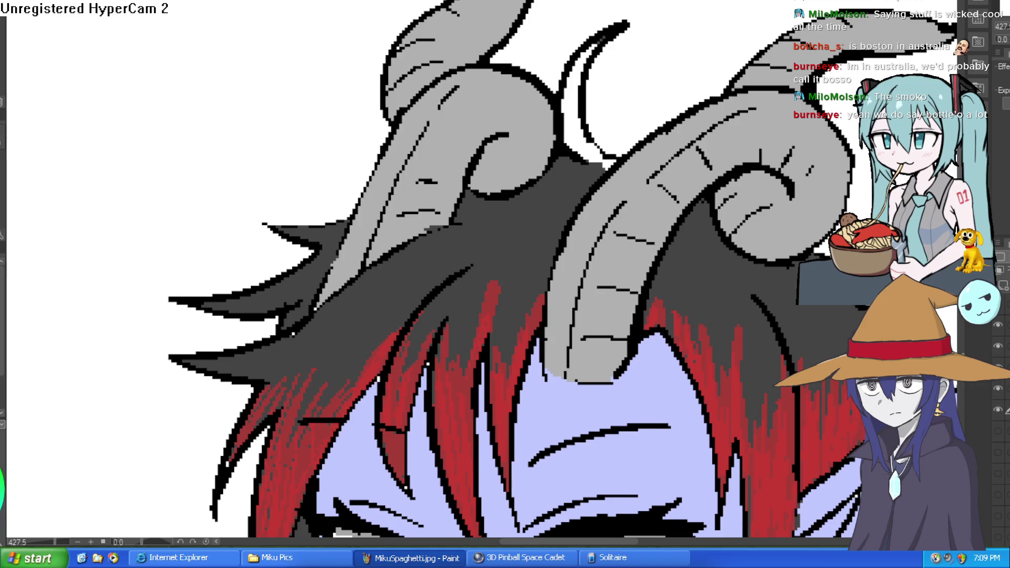
left_click(998, 411)
left_click(998, 411)
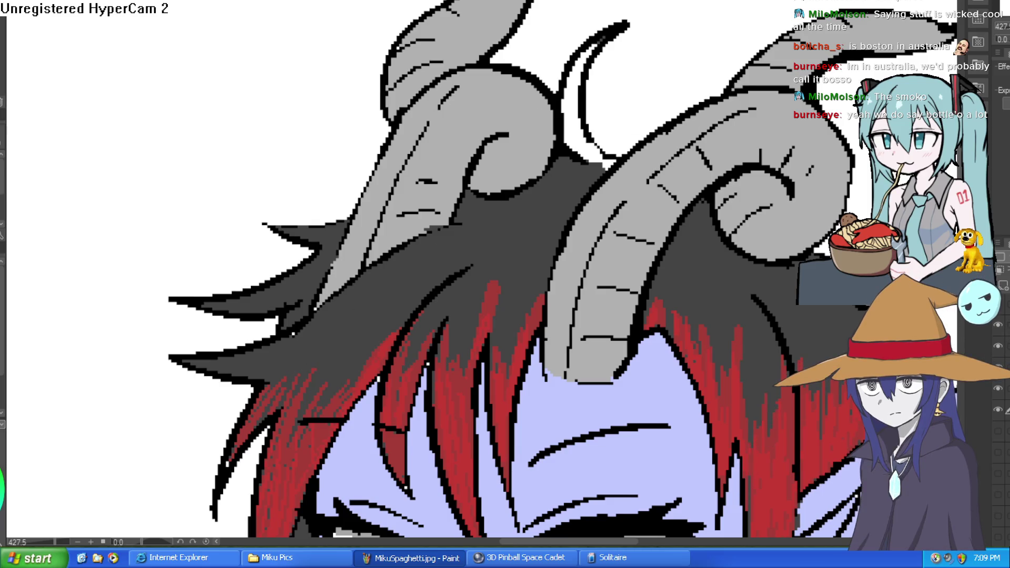
left_click(577, 140)
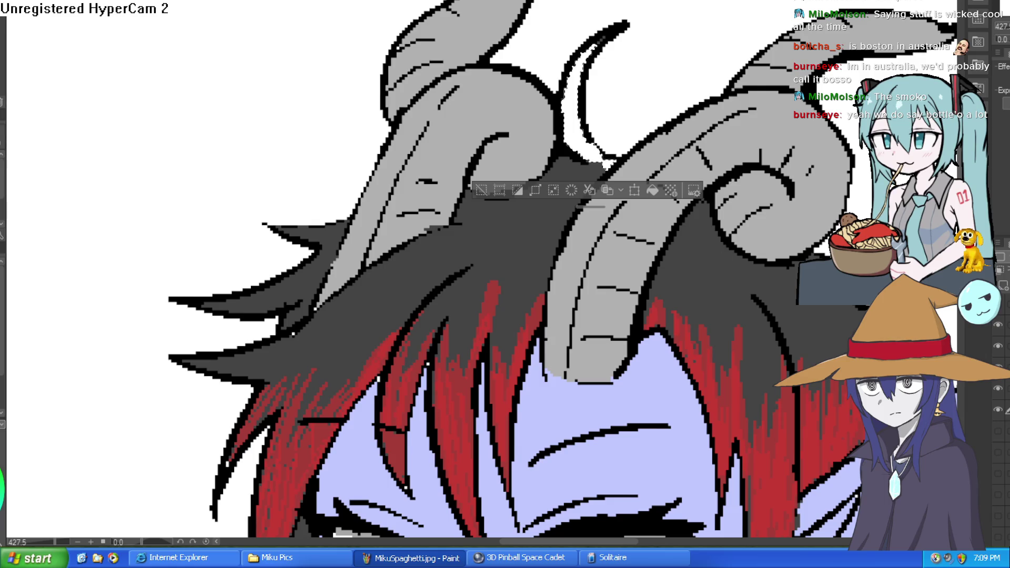
left_click(480, 190)
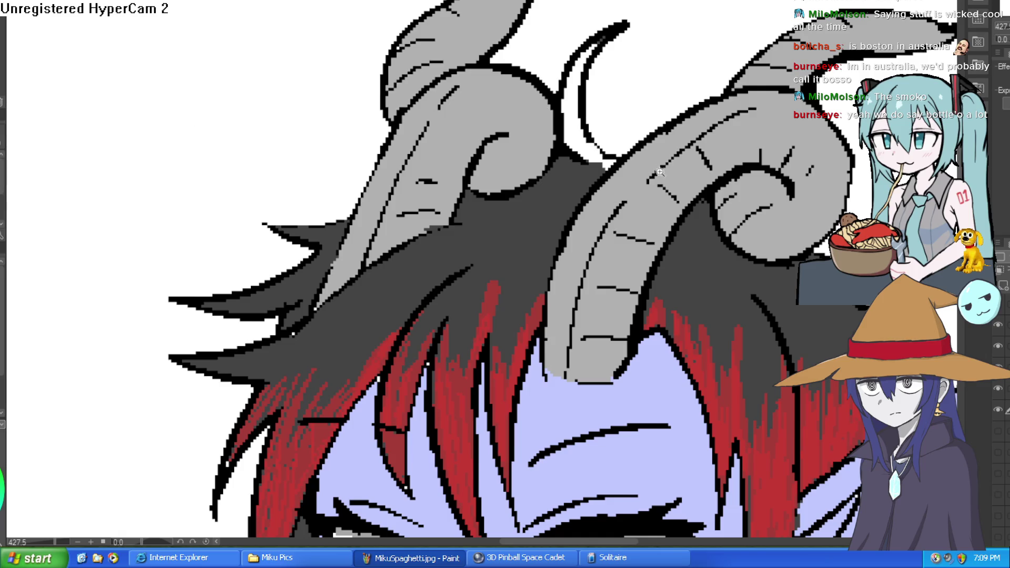
scroll(585, 145, "down", 5)
scroll(584, 127, "up", 6)
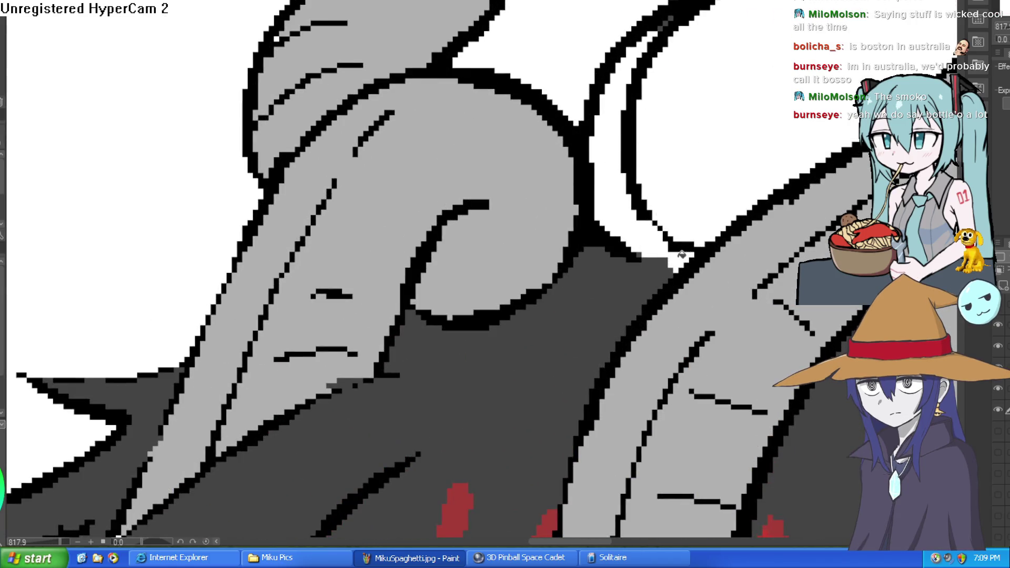
scroll(605, 243, "down", 2)
scroll(605, 243, "down", 1)
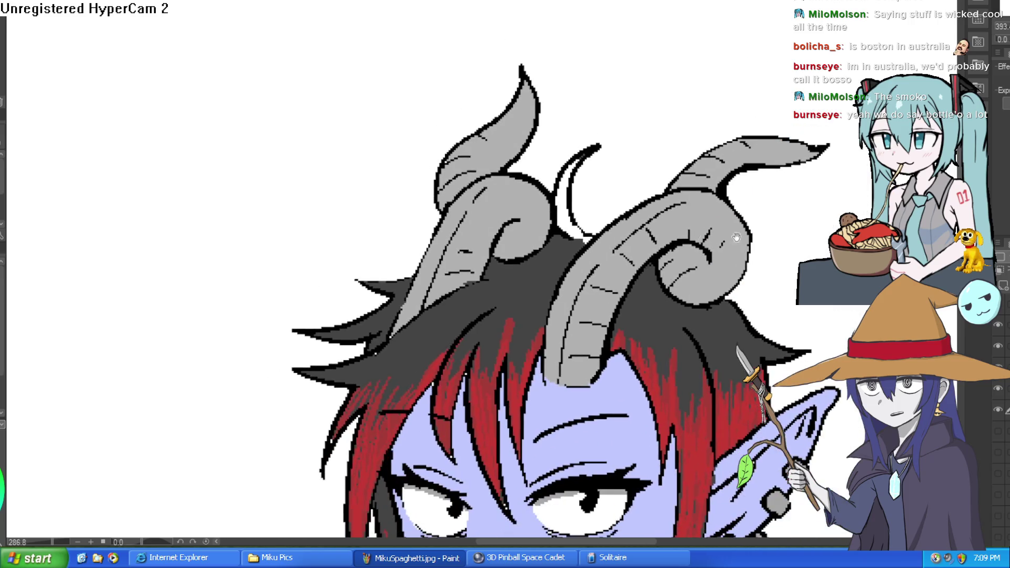
left_click_drag(618, 206, 625, 187)
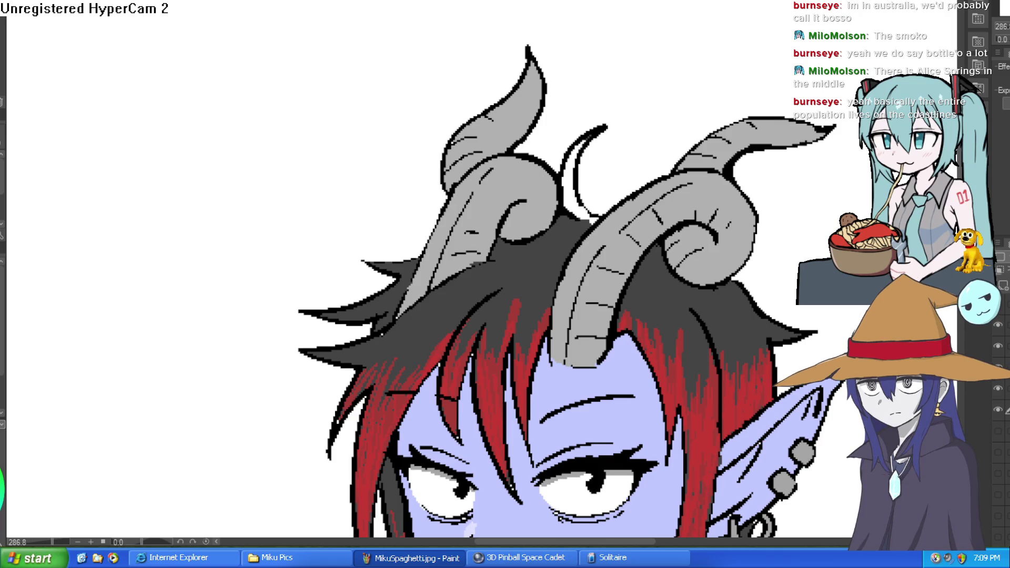
Hide the paper layer, select the white crescent between the horns, delete its fill and deselect.
left_click(998, 409)
left_click(998, 408)
left_click(998, 542)
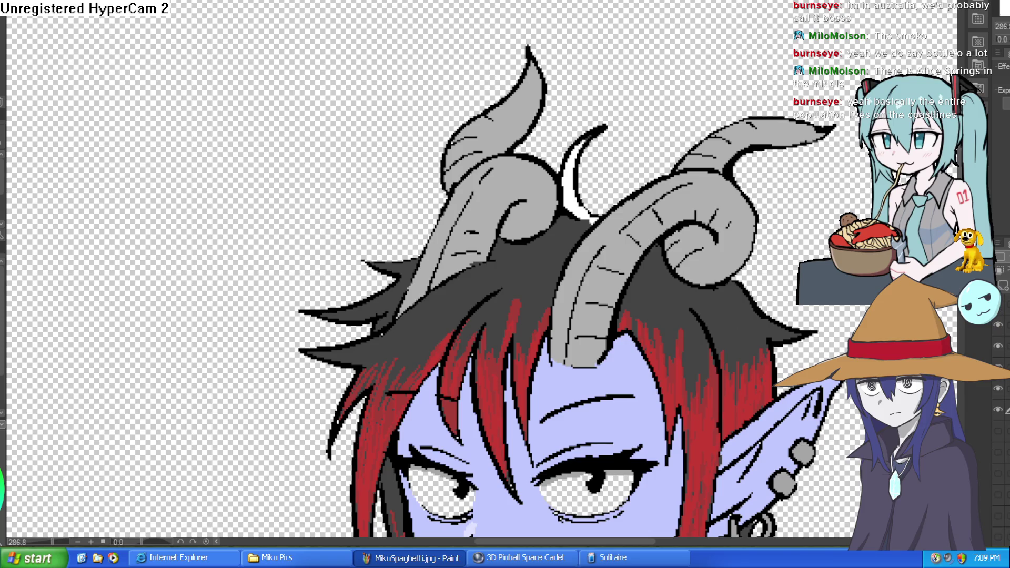
left_click(573, 202)
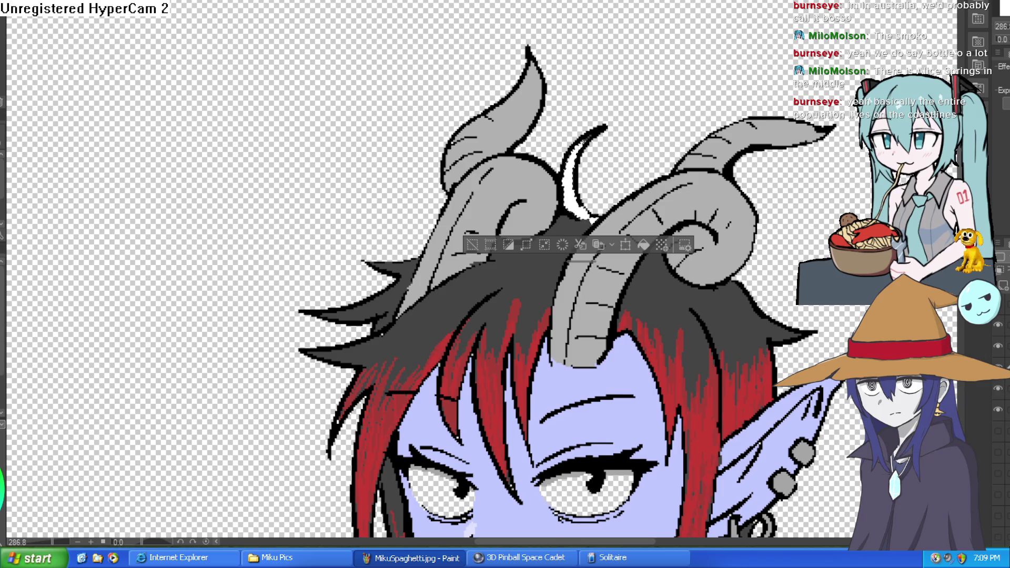
key("Delete")
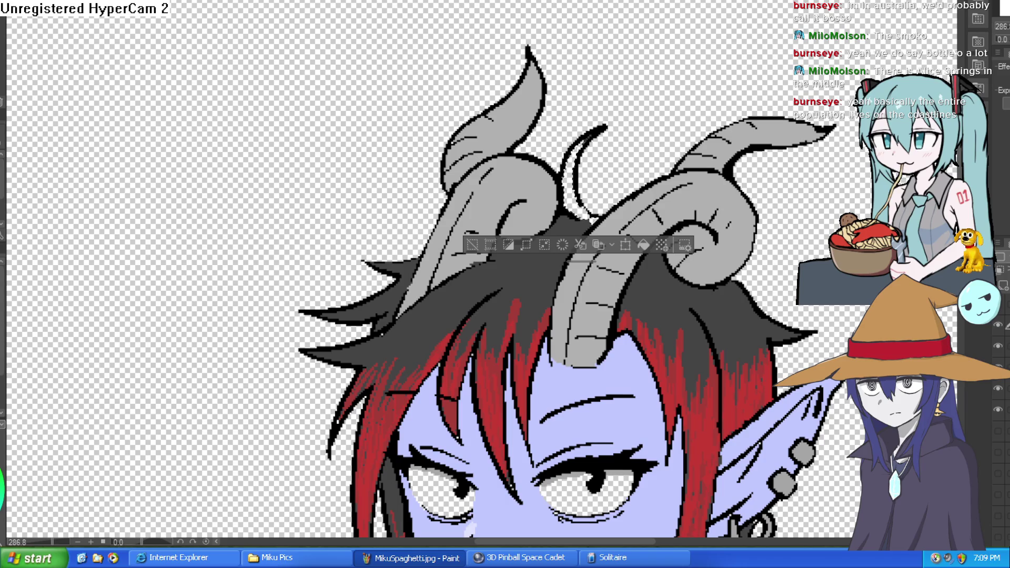
key("ctrl+d")
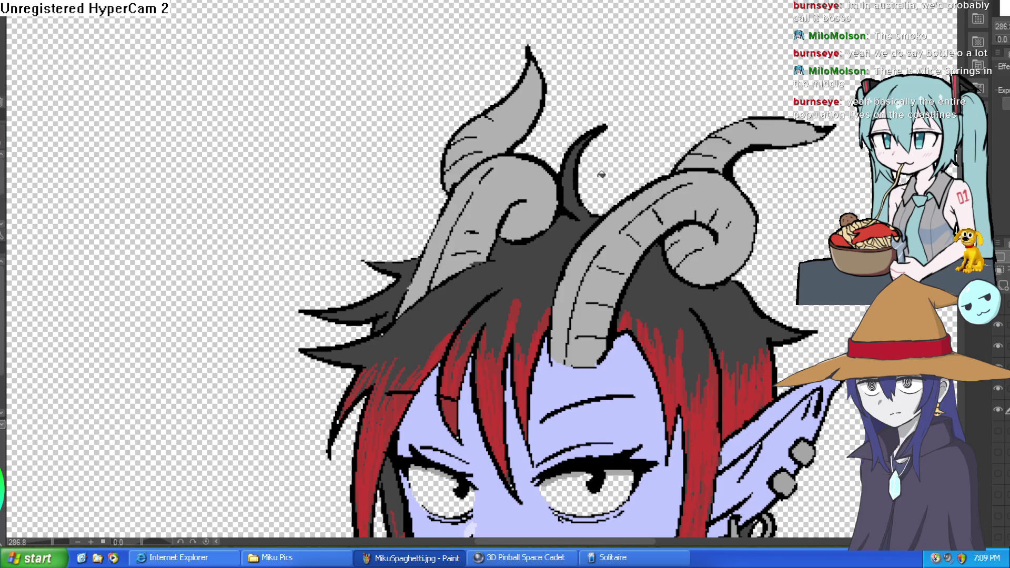
key("ctrl+0")
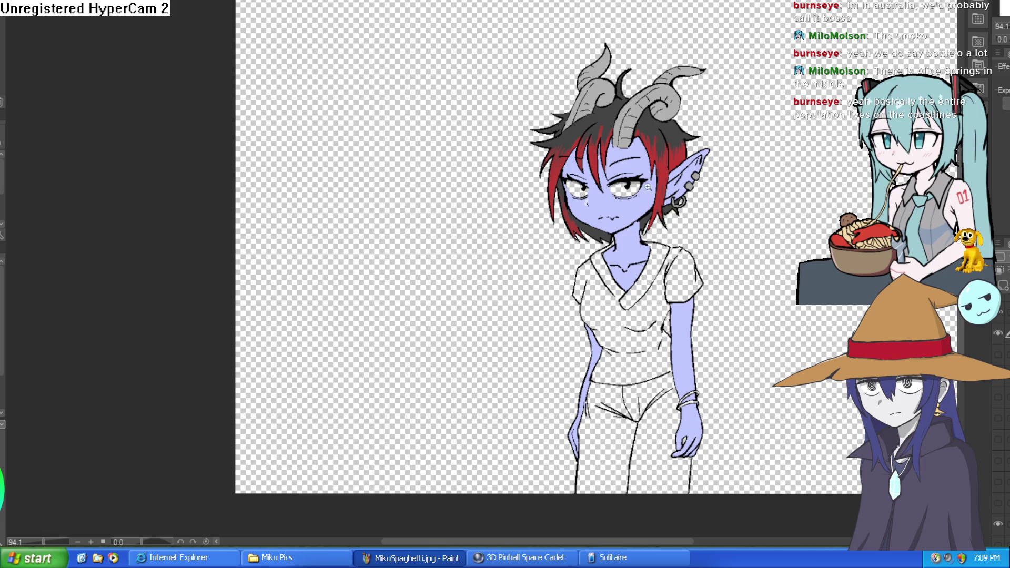
scroll(627, 208, "up", 5)
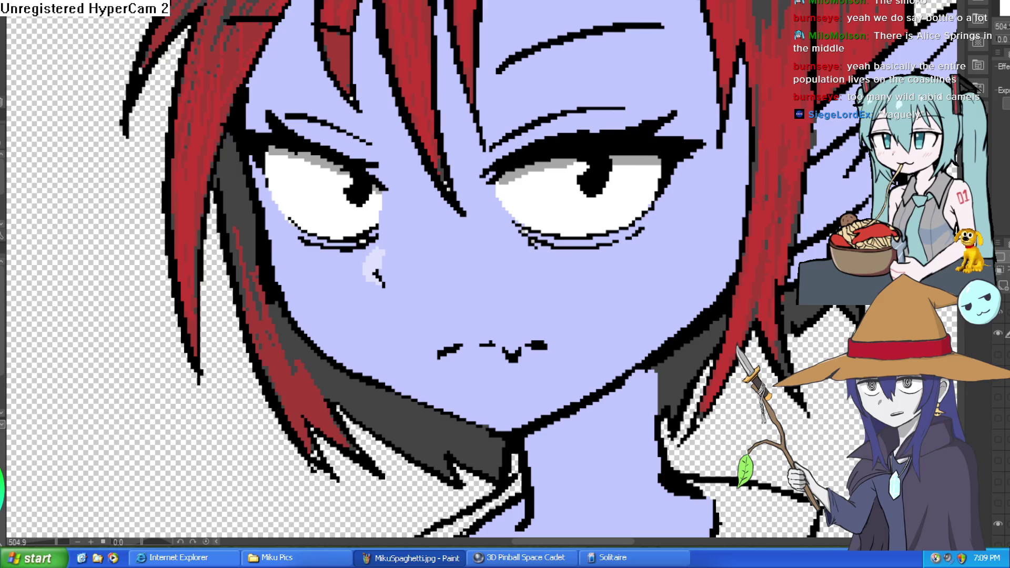
scroll(706, 176, "down", 5)
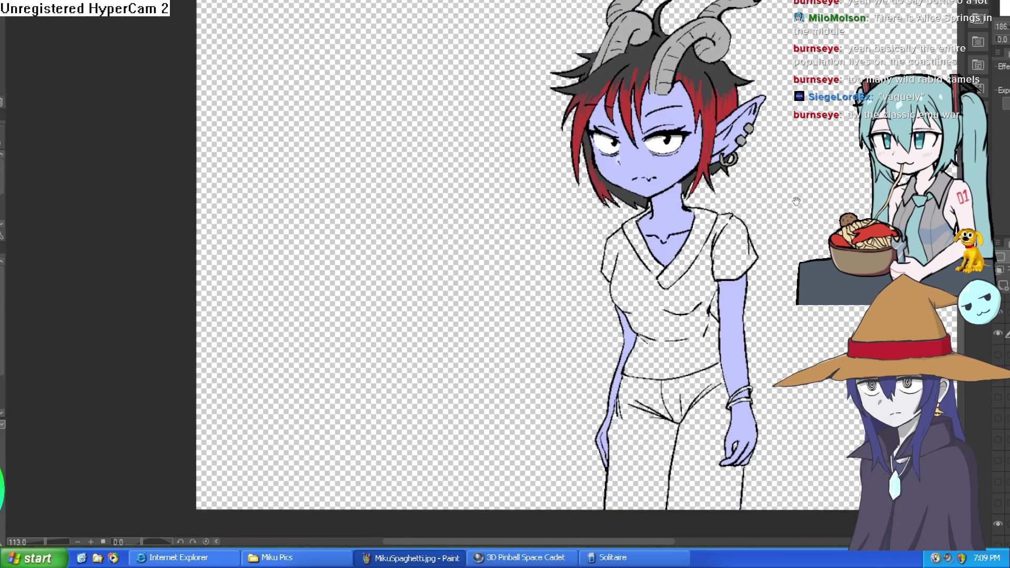
scroll(769, 168, "down", 3)
left_click_drag(737, 173, 713, 242)
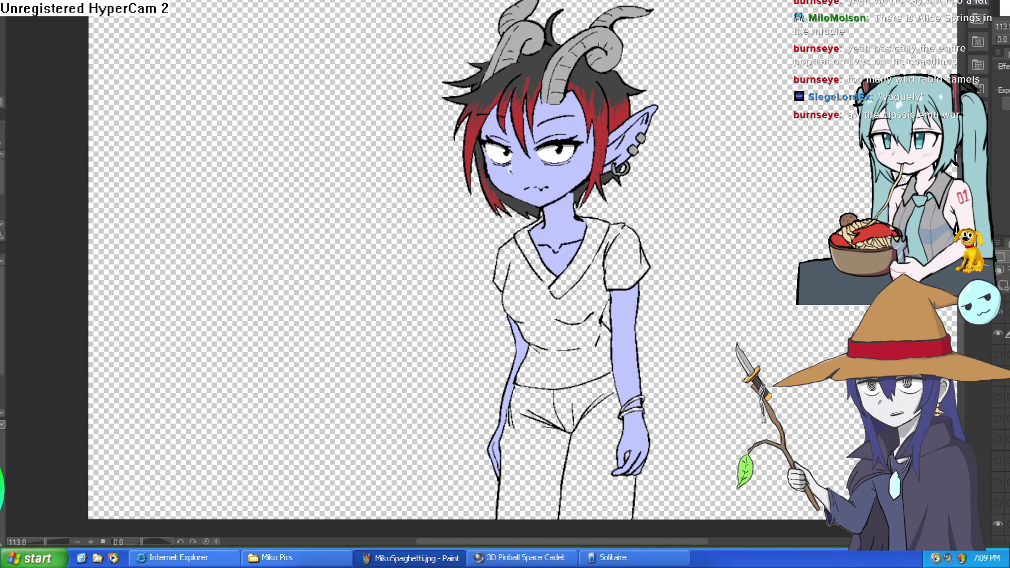
scroll(742, 234, "up", 2)
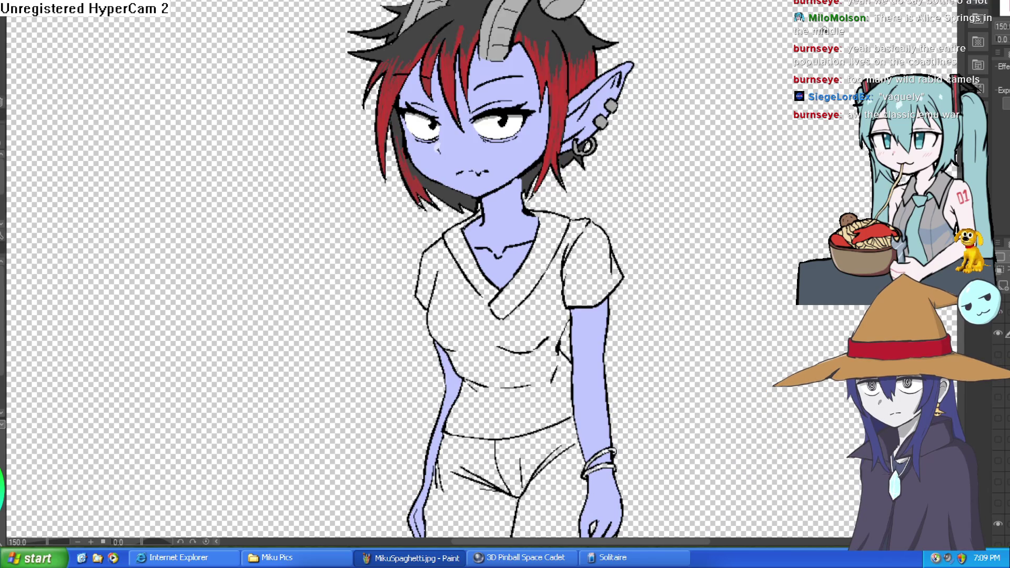
scroll(737, 241, "down", 3)
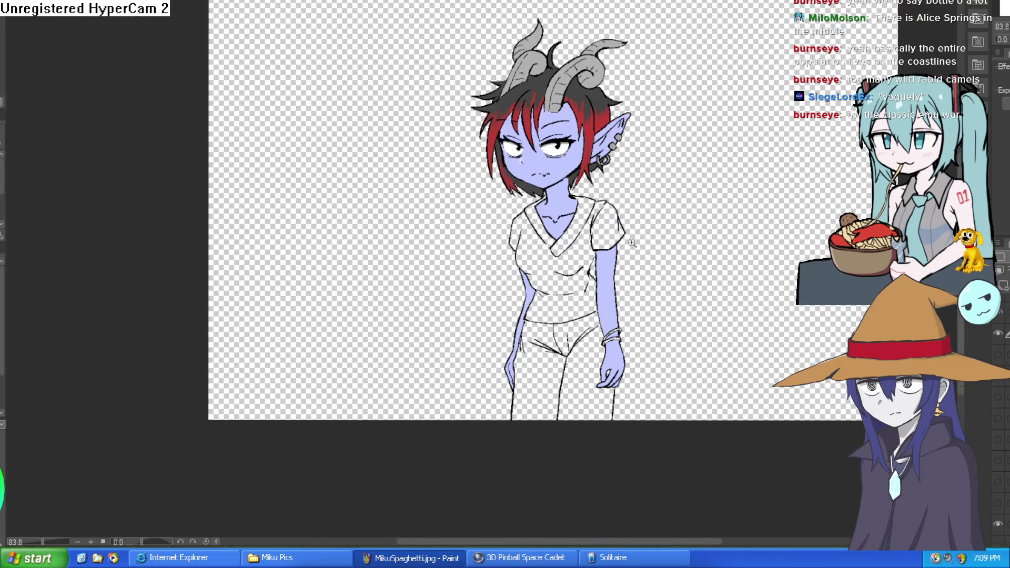
scroll(632, 242, "up", 4)
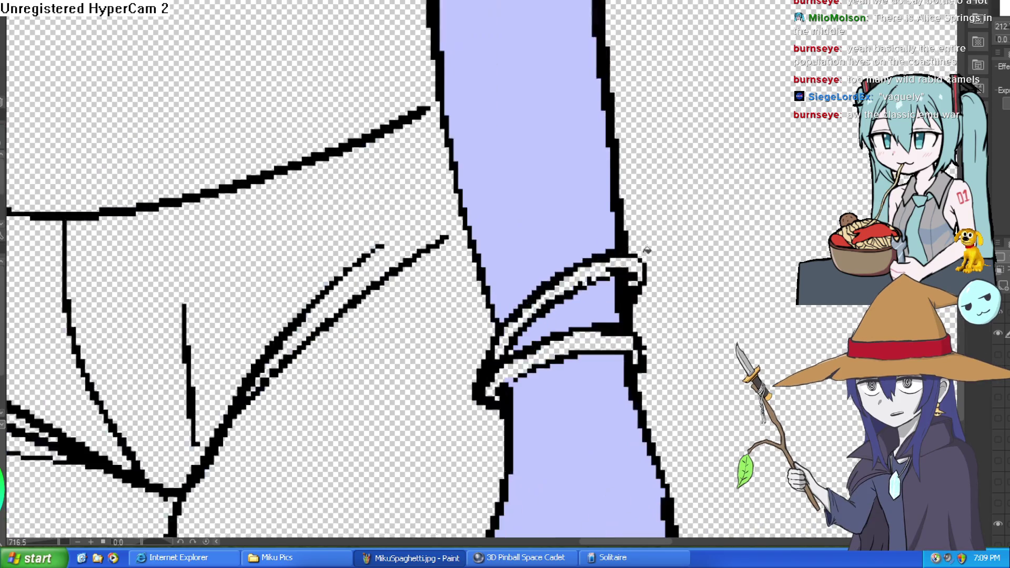
Fill the bracelet's upper band and its end red, and both parts of the lower band dark grey.
scroll(610, 273, "up", 5)
left_click(630, 252)
left_click(638, 279)
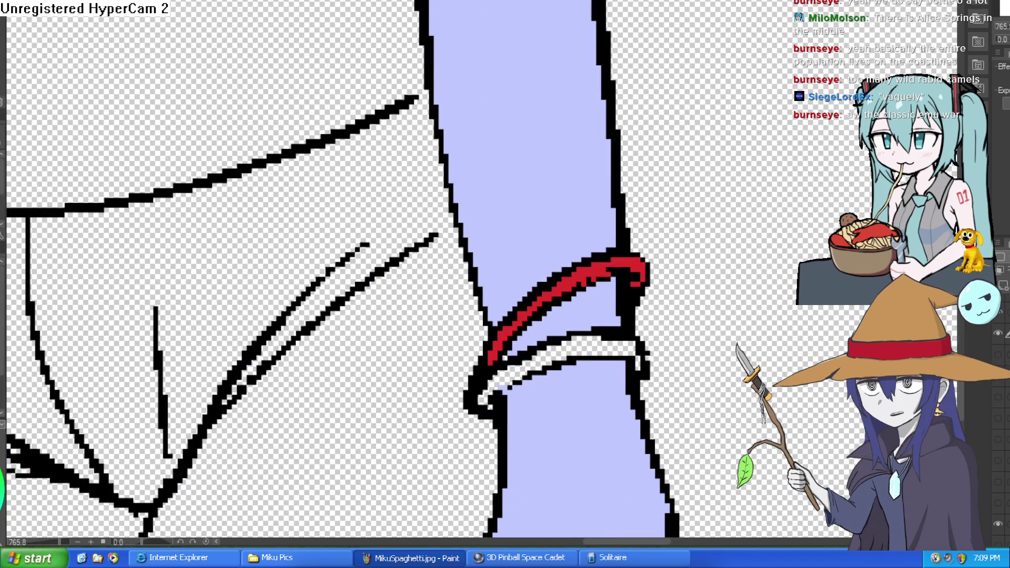
left_click(602, 341)
left_click(641, 363)
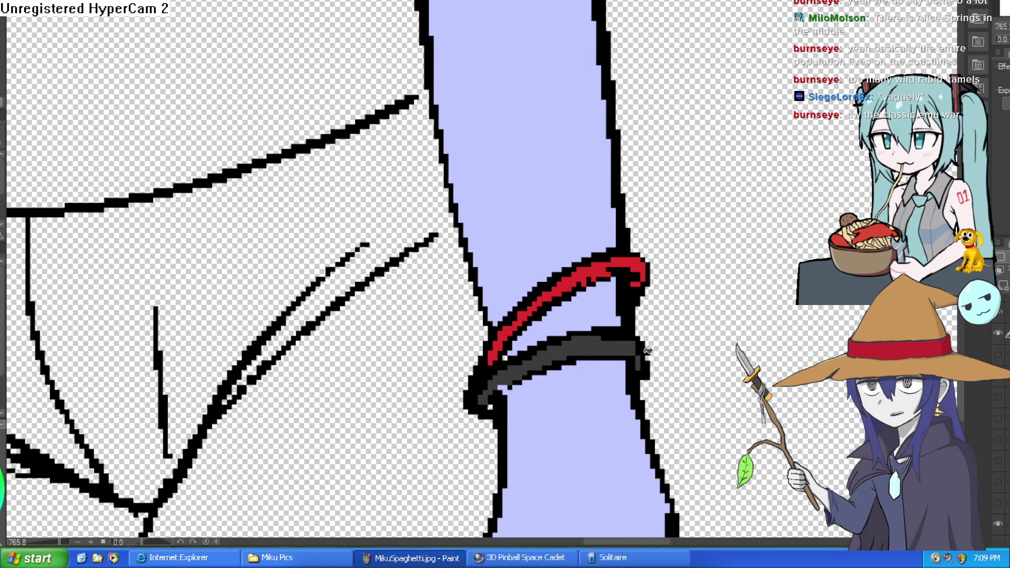
scroll(684, 292, "down", 8)
scroll(673, 376, "up", 2)
scroll(672, 363, "up", 2)
scroll(655, 308, "up", 2)
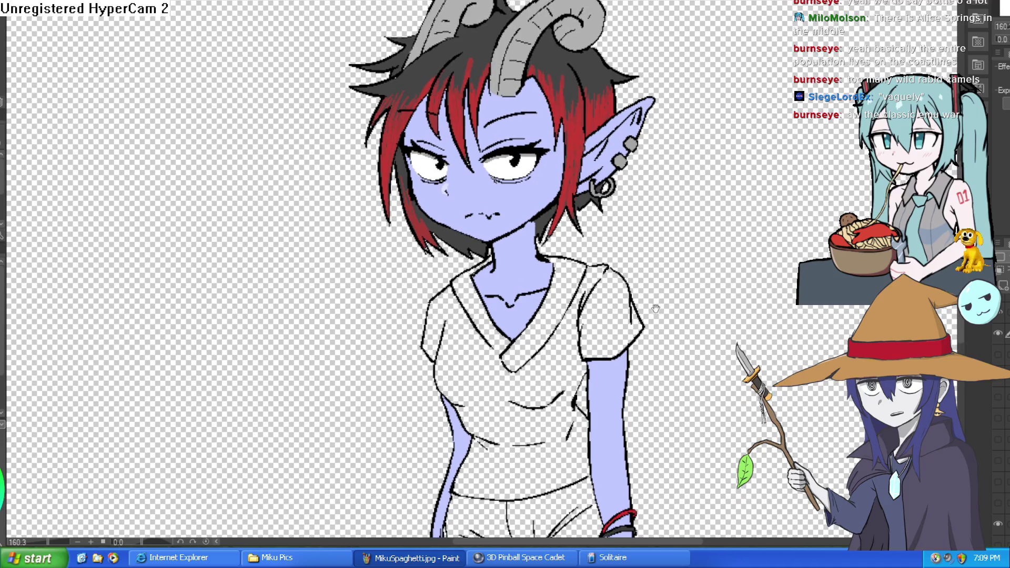
scroll(497, 262, "up", 3)
scroll(497, 262, "down", 3)
scroll(579, 237, "down", 1)
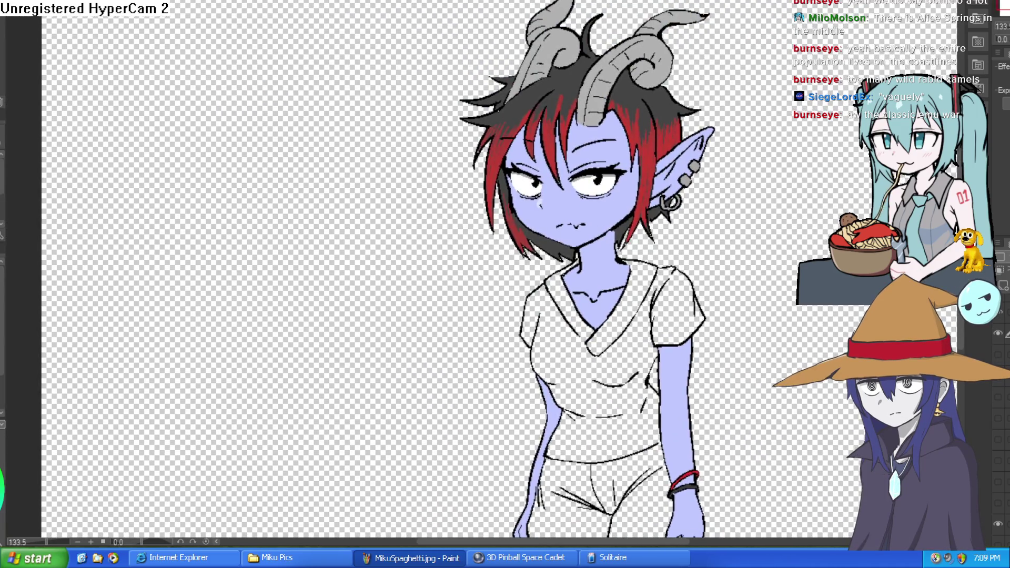
scroll(821, 177, "up", 2)
scroll(778, 184, "down", 2)
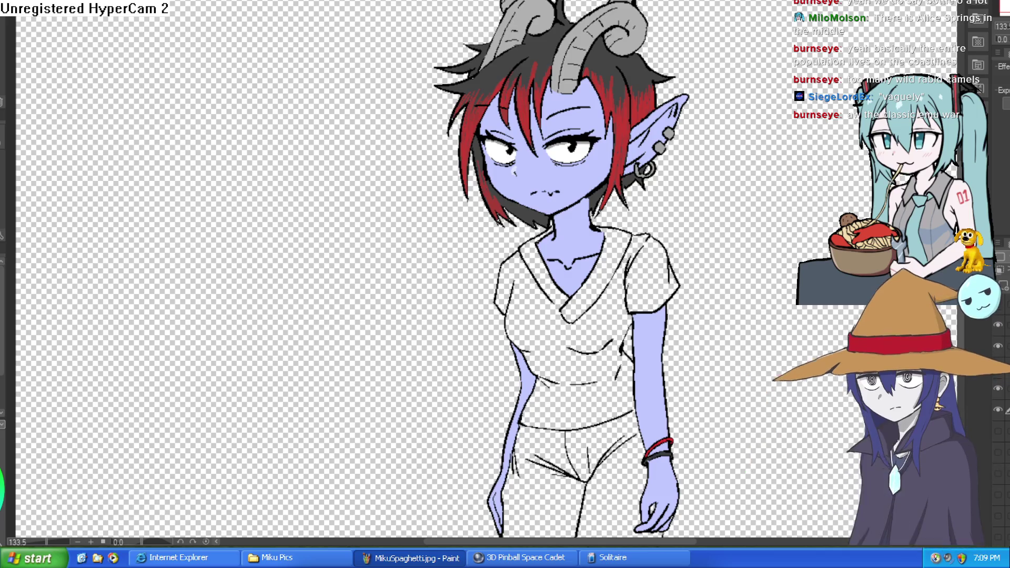
Replace the old collarbone line with a new stroke and cover the white gaps with lavender.
scroll(582, 262, "up", 4)
mouse_move(592, 247)
left_mouse_down()
mouse_move(637, 237)
mouse_move(591, 239)
mouse_move(542, 289)
mouse_move(509, 239)
mouse_move(474, 251)
left_mouse_up()
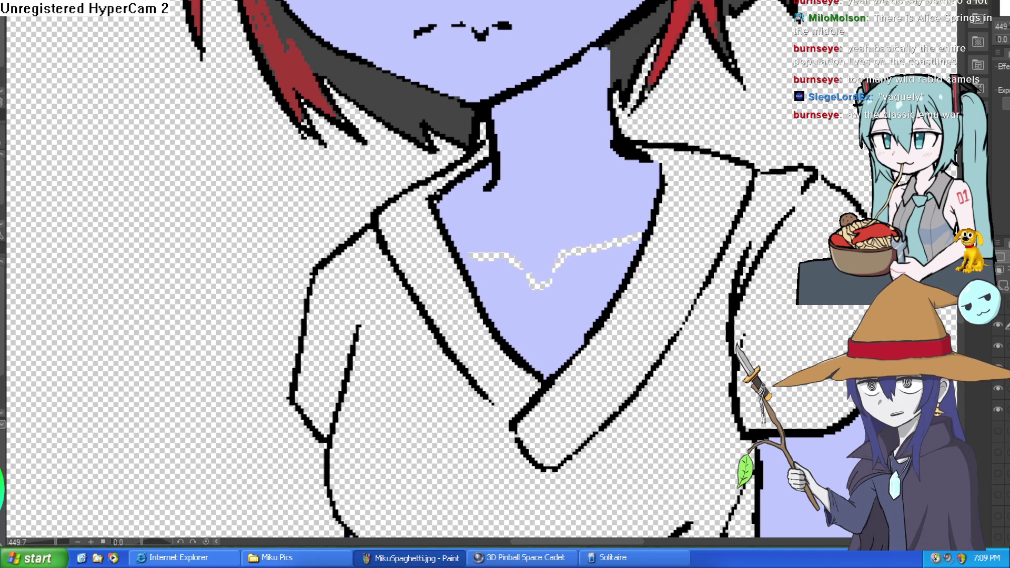
scroll(671, 197, "up", 1)
mouse_move(658, 200)
left_mouse_down()
mouse_move(552, 248)
mouse_move(532, 274)
mouse_move(429, 229)
left_mouse_up()
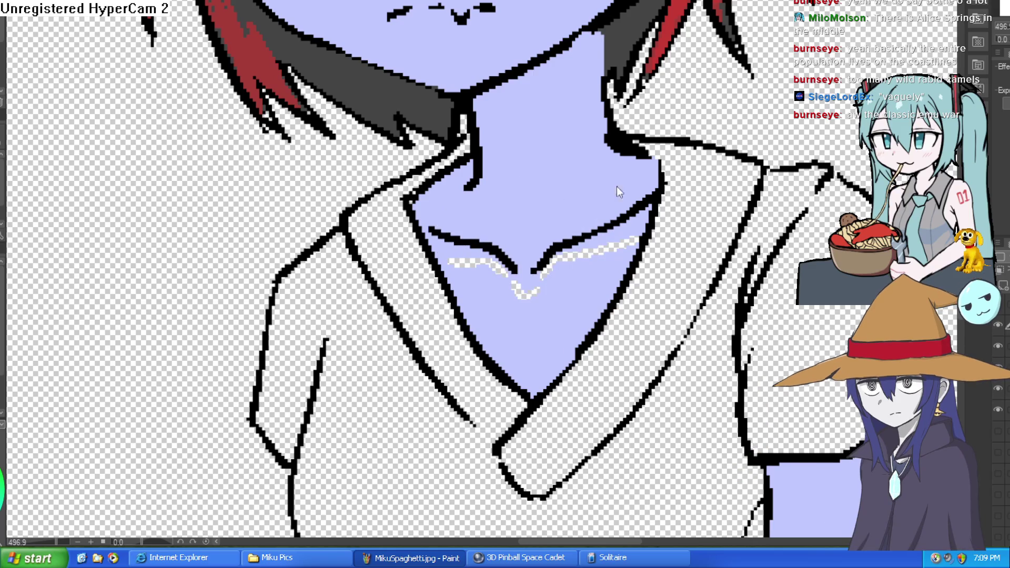
left_click_drag(619, 191, 573, 187)
key("ctrl+z")
key("ctrl+z")
key("ctrl+z")
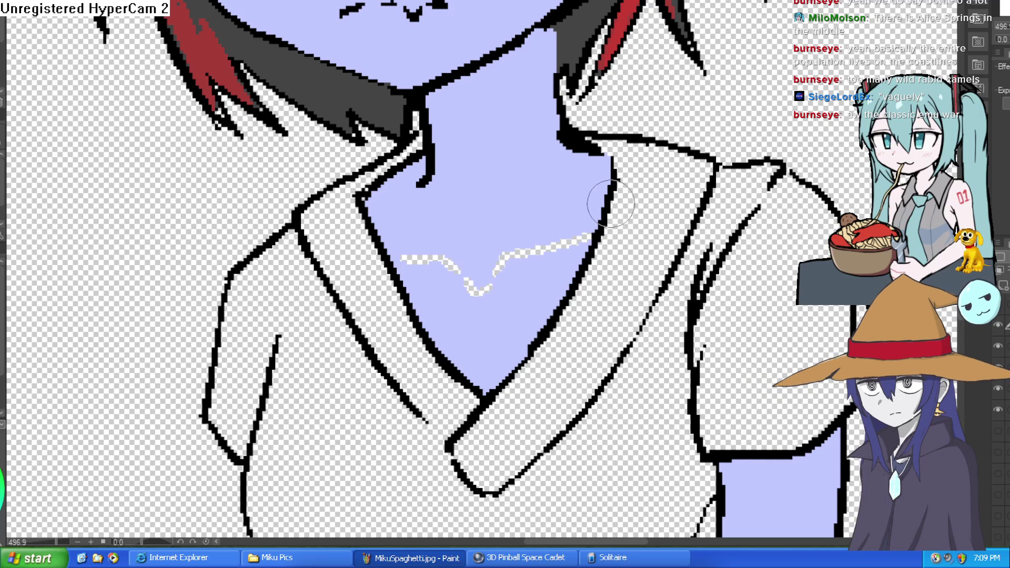
mouse_move(601, 208)
left_mouse_down()
mouse_move(514, 235)
mouse_move(496, 271)
mouse_move(463, 266)
mouse_move(451, 248)
mouse_move(384, 248)
left_mouse_up()
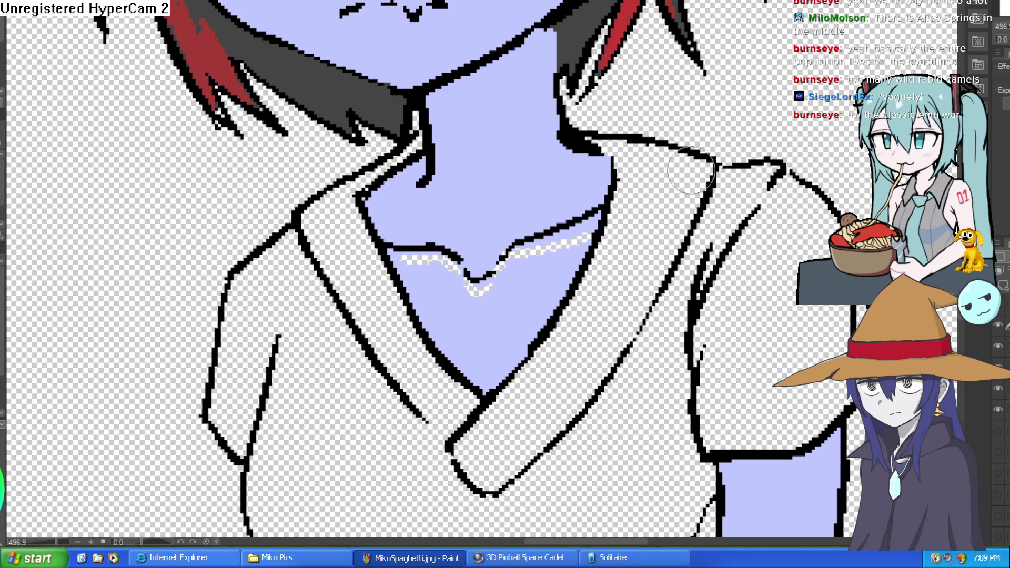
scroll(690, 169, "down", 5)
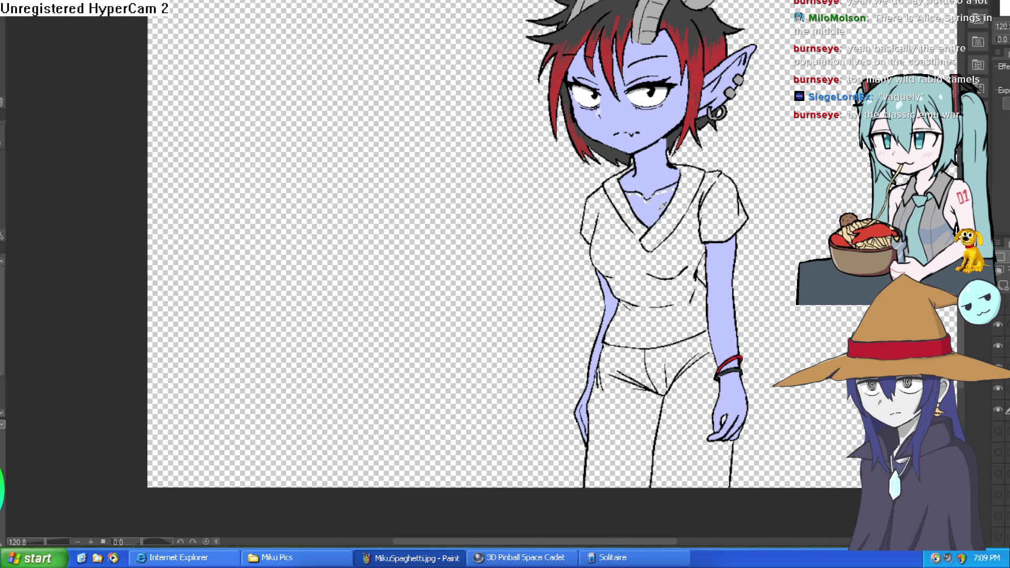
scroll(673, 184, "up", 4)
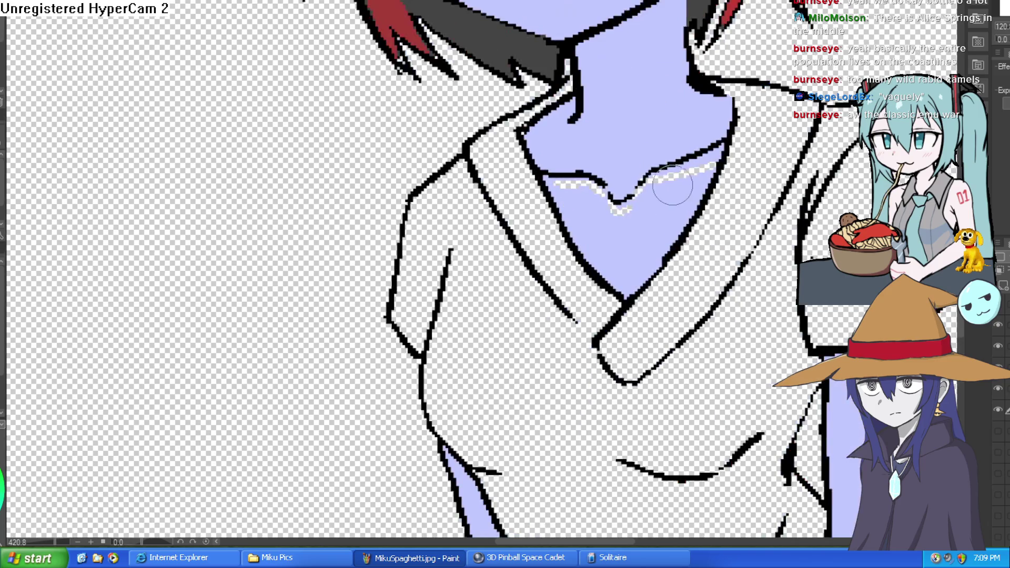
left_click_drag(605, 184, 564, 182)
left_click_drag(666, 175, 708, 167)
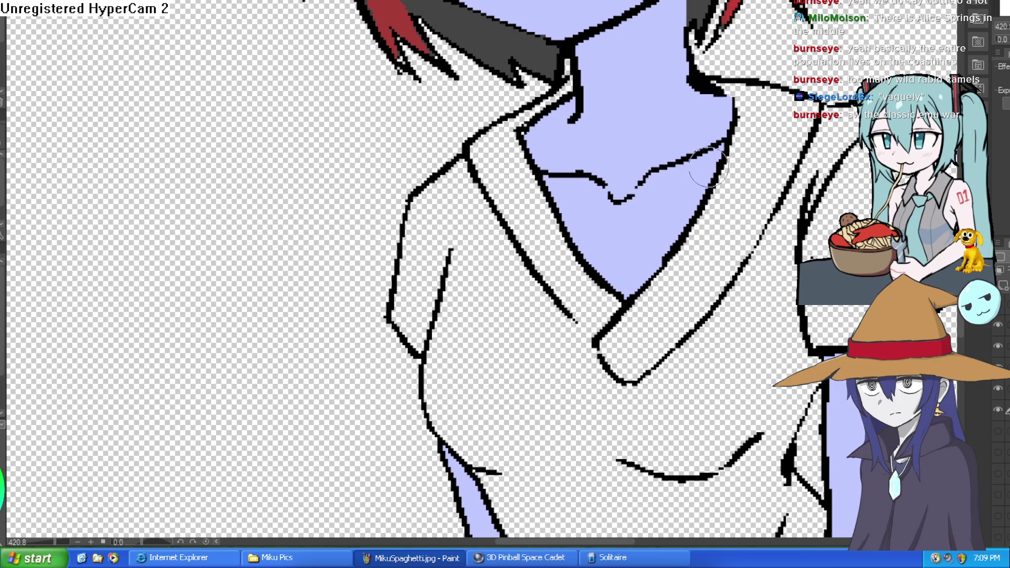
Zoom out, tilt and mirror the canvas view to check the figure's proportions.
key("ctrl+0")
mouse_move(747, 200)
left_mouse_down()
mouse_move(760, 214)
mouse_move(729, 179)
left_mouse_up()
scroll(728, 179, "up", 3)
scroll(729, 246, "down", 2)
mouse_move(728, 246)
left_mouse_down()
mouse_move(758, 315)
mouse_move(703, 308)
mouse_move(699, 196)
mouse_move(710, 258)
mouse_move(730, 131)
left_mouse_up()
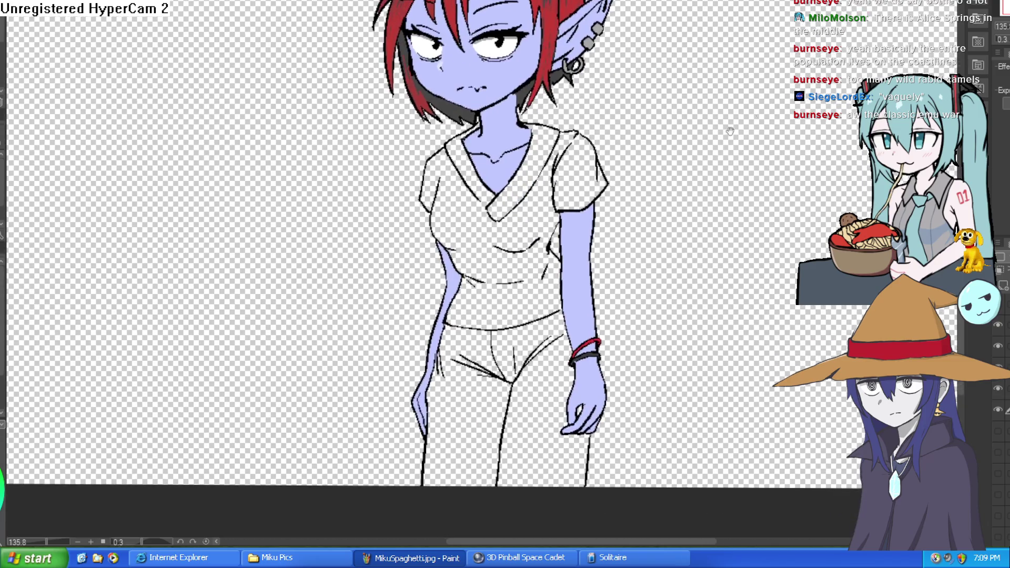
key("h")
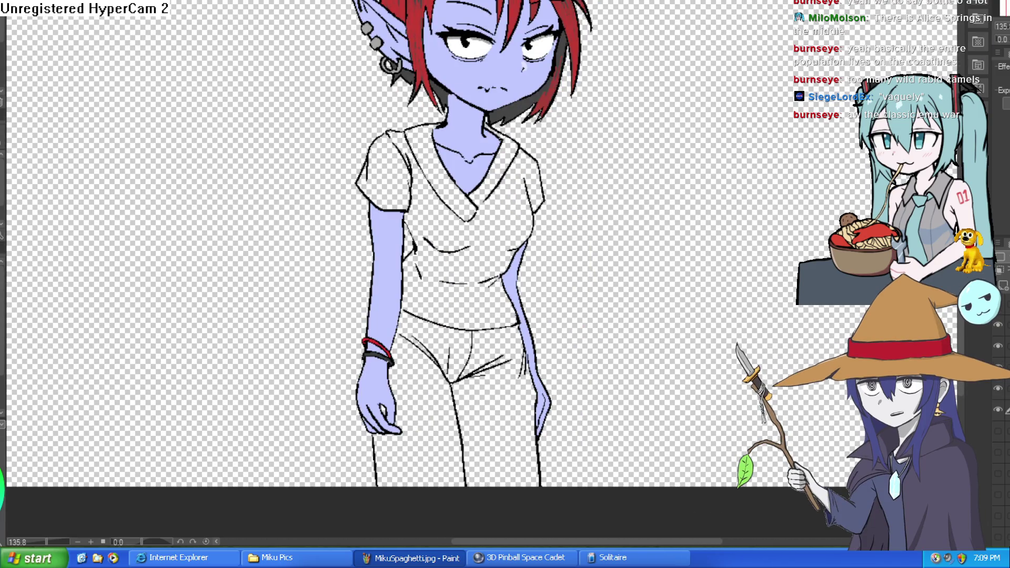
key("h")
key("h")
key("h")
key("h")
key("h")
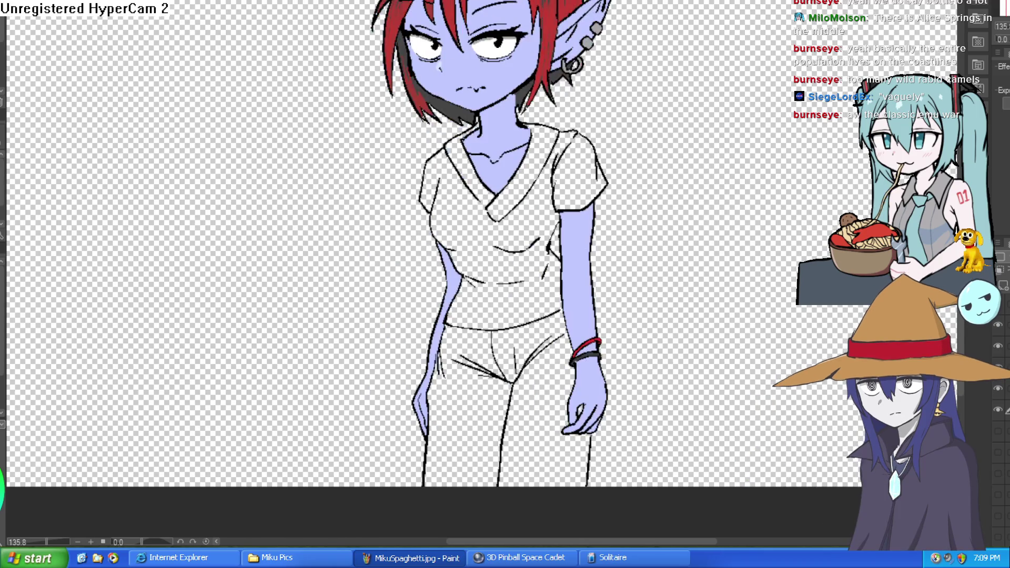
scroll(717, 235, "down", 3)
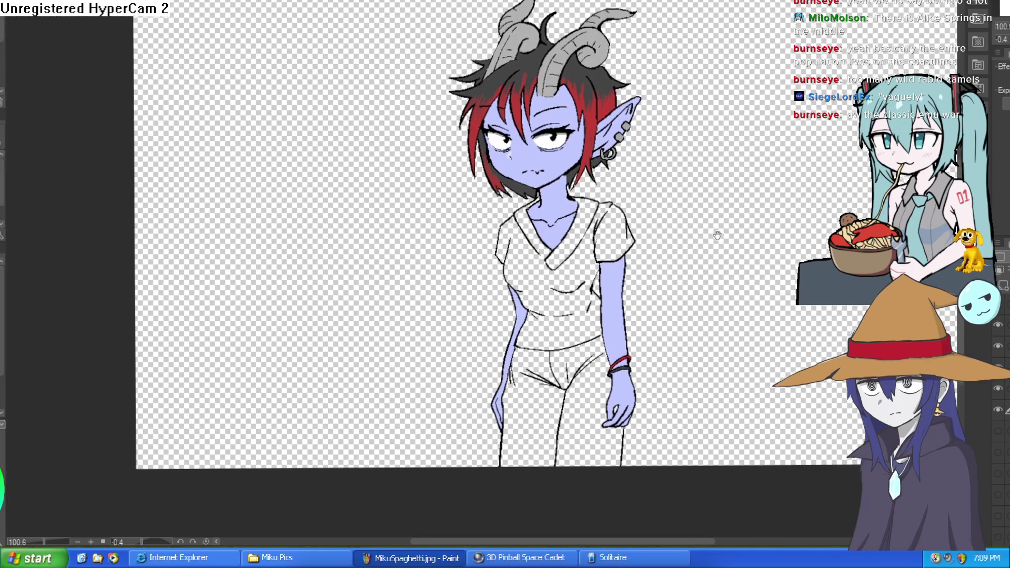
left_click_drag(717, 235, 716, 234)
key("h")
key("h")
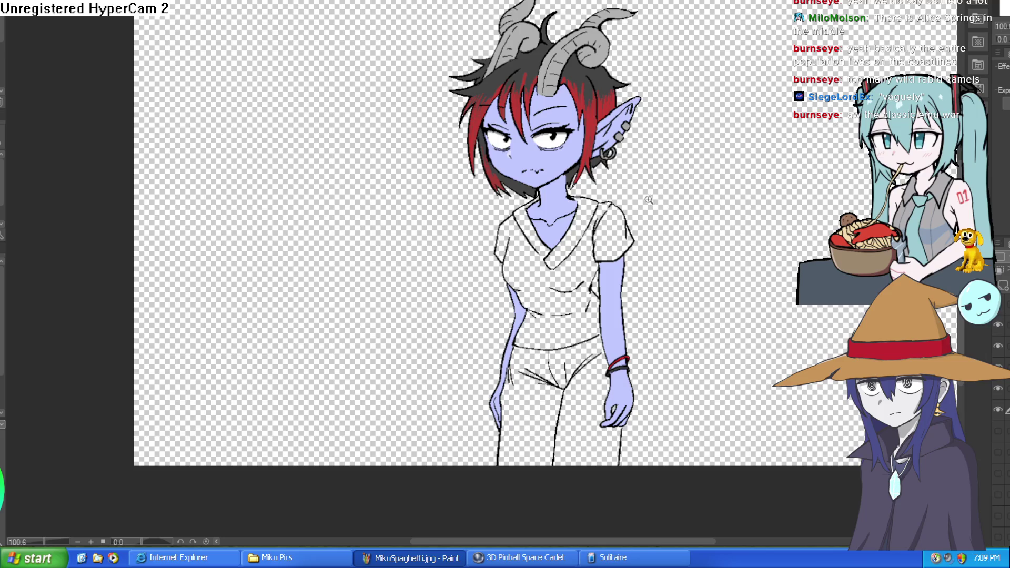
scroll(647, 199, "up", 4)
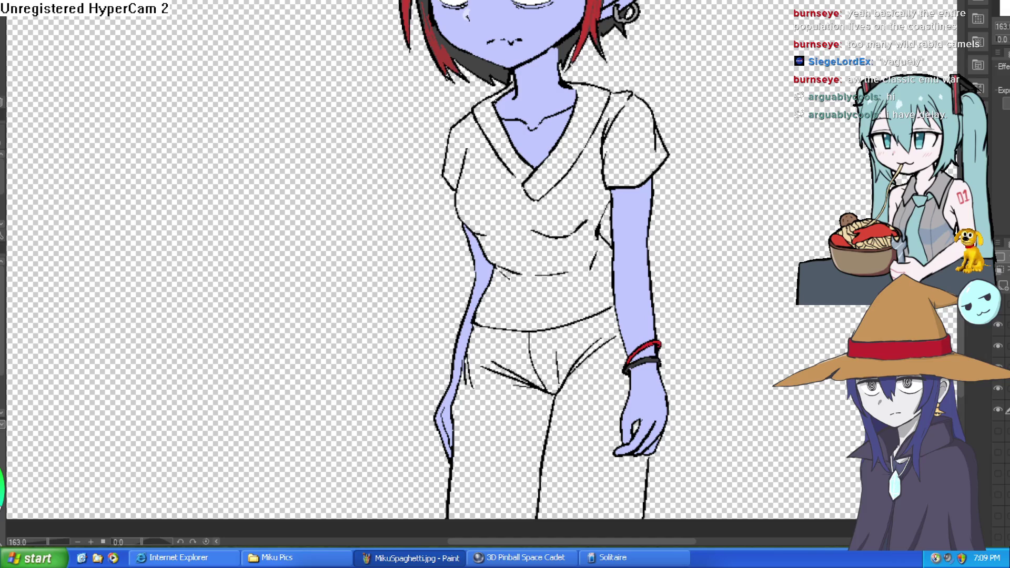
left_click(568, 303)
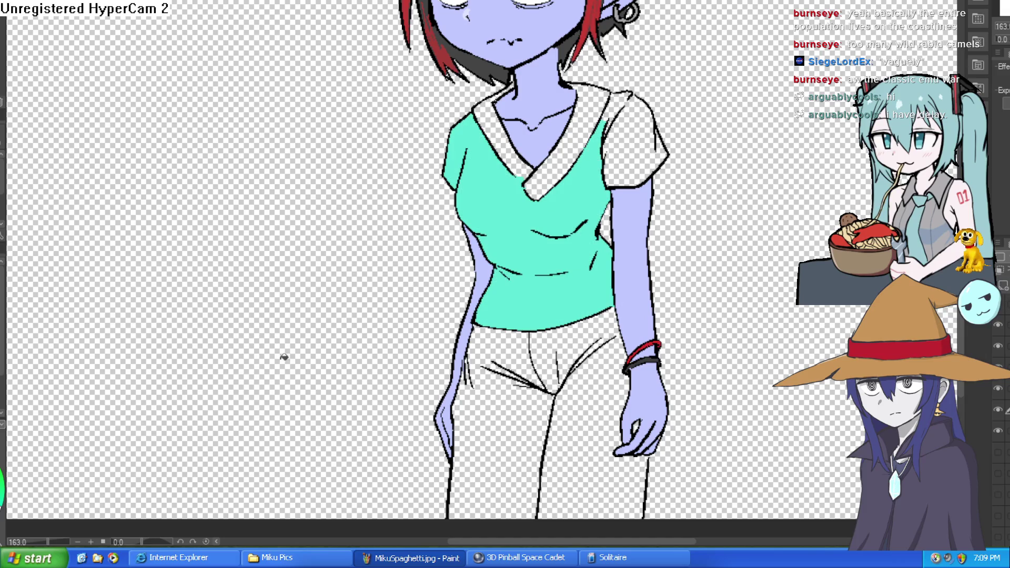
Redo the misfilled shirt, then fill the shirt body, right sleeve, shoulder and both collar bands teal.
key("ctrl+z")
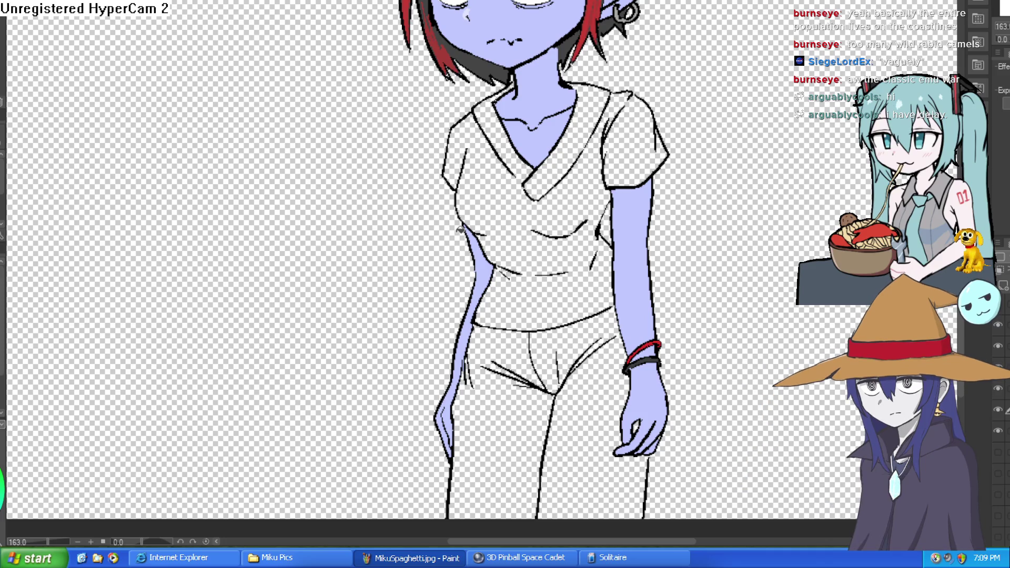
left_click(552, 298)
key("ctrl+z")
left_click(548, 311)
left_click(641, 141)
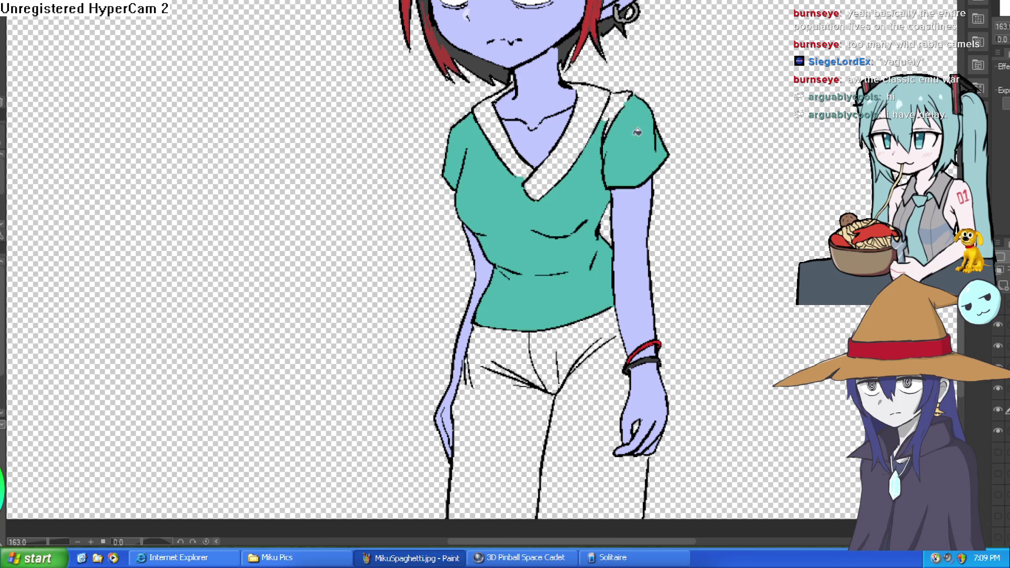
left_click(620, 102)
left_click(593, 108)
left_click(507, 134)
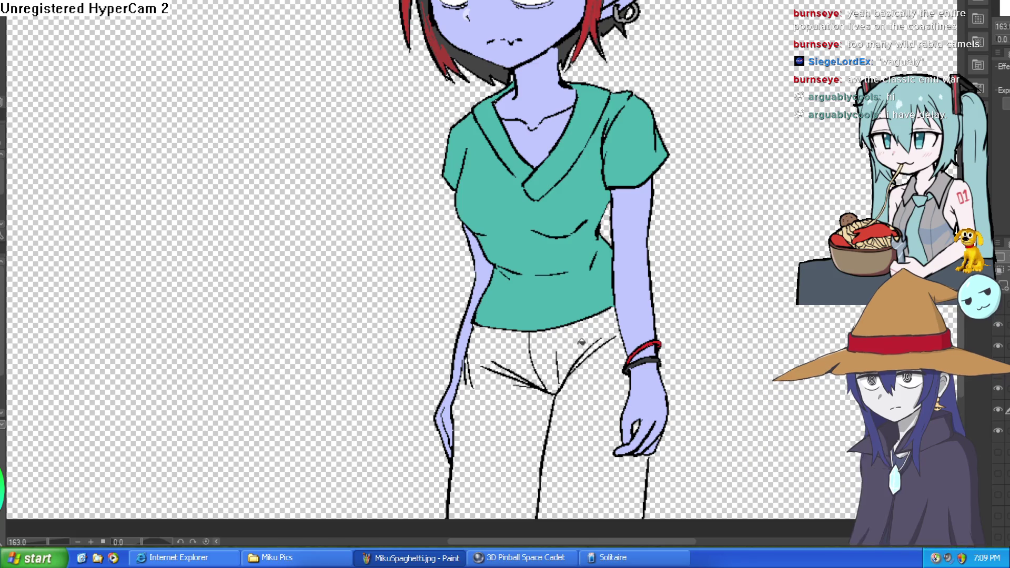
Fill the trouser hip area and both trouser legs teal.
left_click(584, 334)
left_click(520, 411)
left_click(616, 409)
scroll(681, 368, "down", 4)
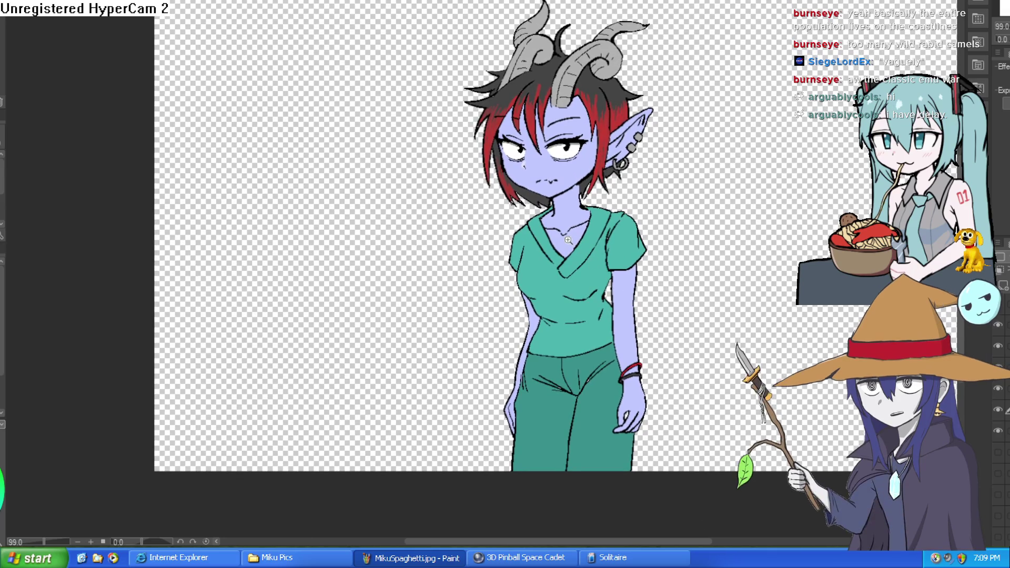
scroll(622, 181, "up", 2)
scroll(623, 182, "up", 3)
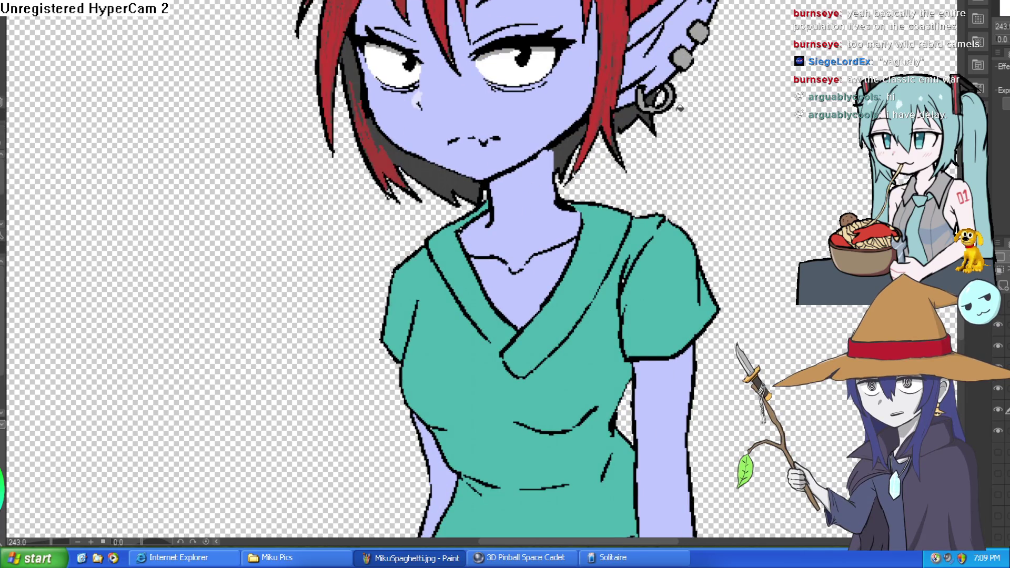
scroll(682, 116, "down", 4)
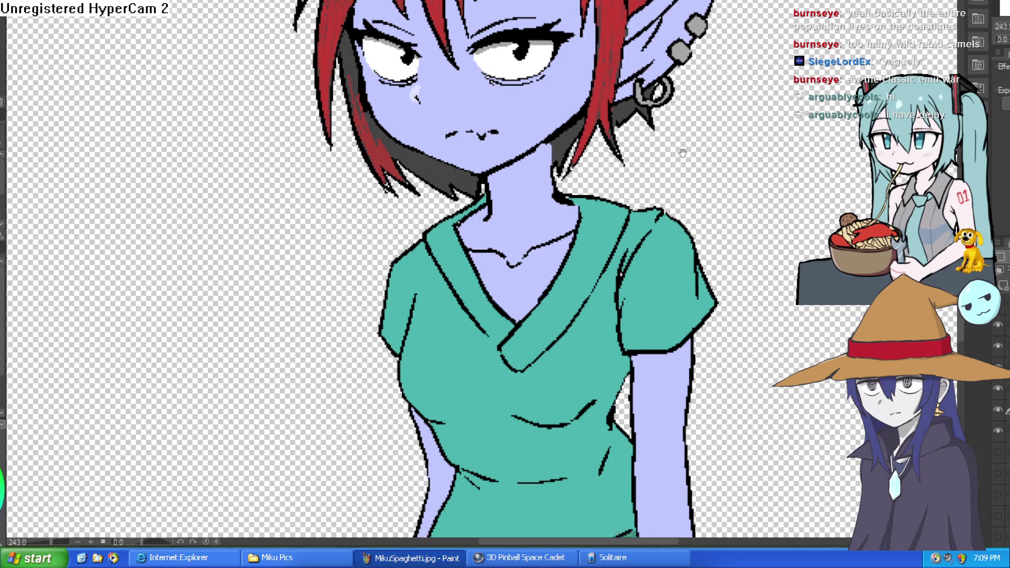
scroll(684, 172, "up", 3)
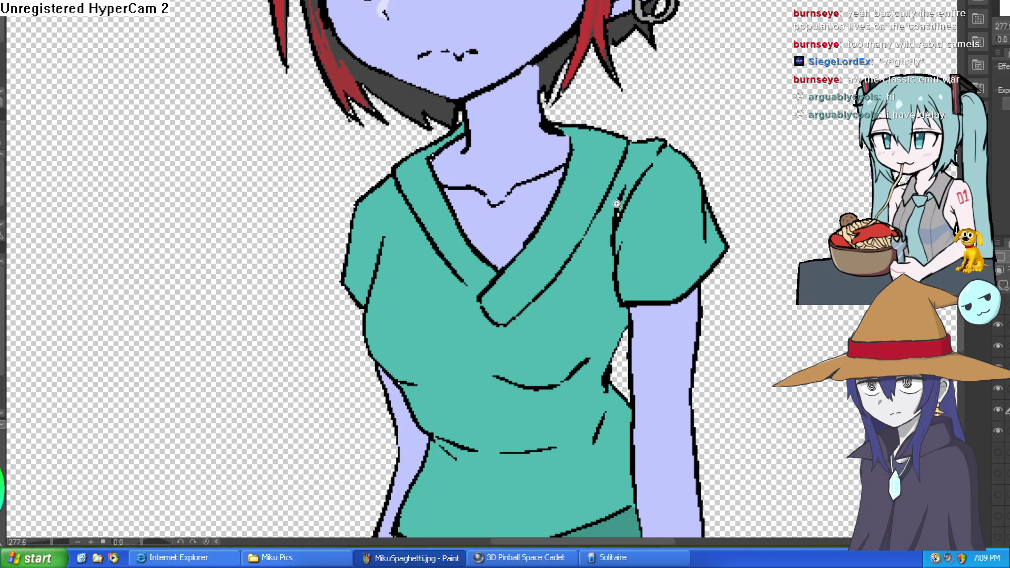
scroll(621, 203, "up", 4)
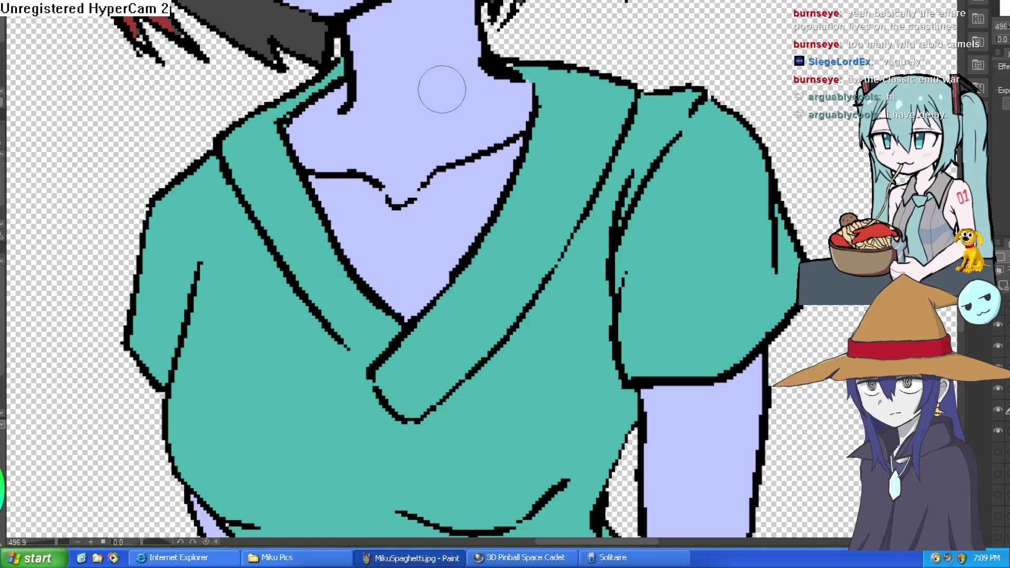
scroll(683, 61, "down", 5)
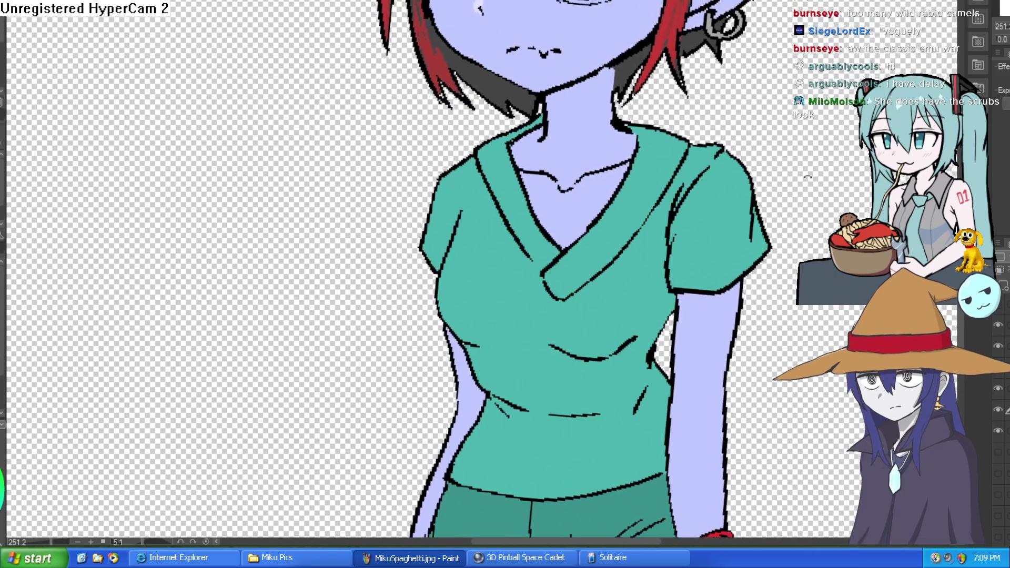
scroll(706, 93, "down", 4)
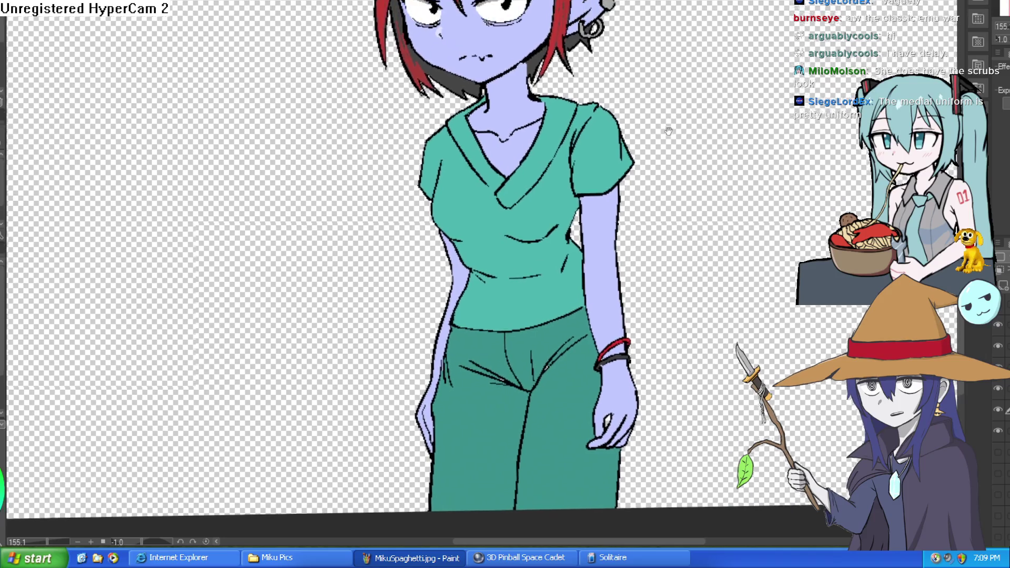
left_click_drag(679, 108, 680, 103)
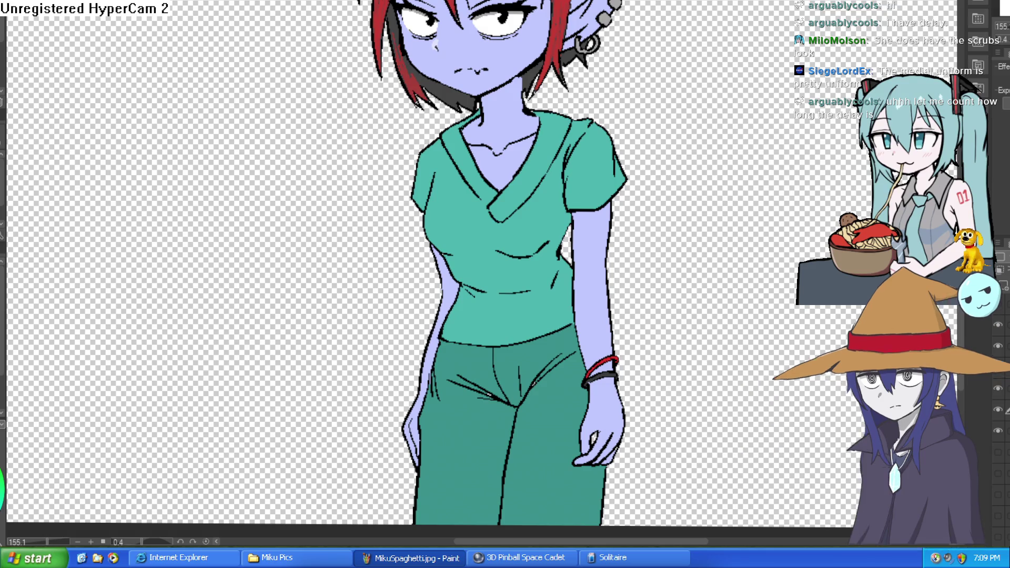
key("ctrl+0")
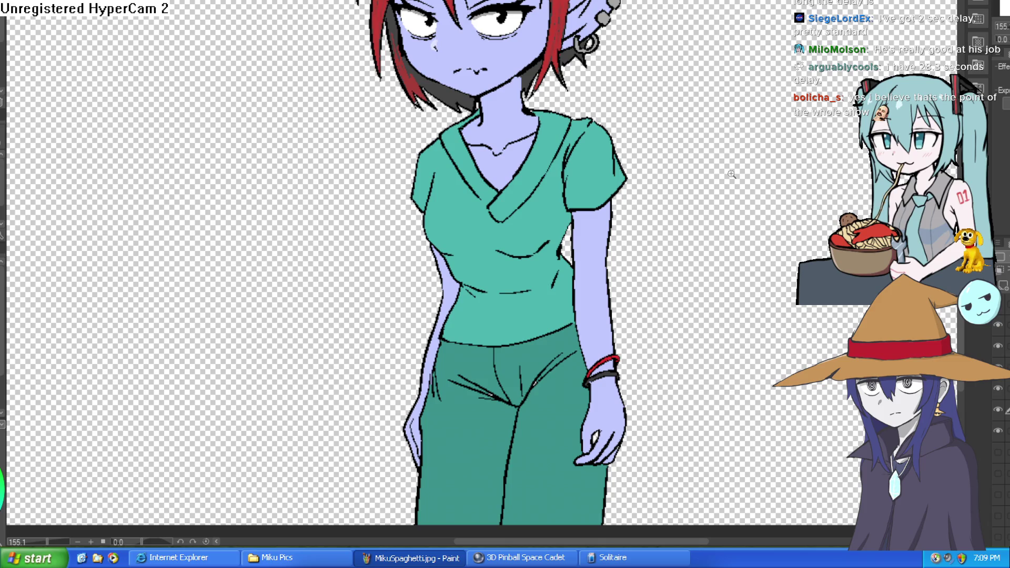
scroll(726, 182, "down", 3)
scroll(630, 142, "up", 3)
left_click_drag(630, 142, 643, 173)
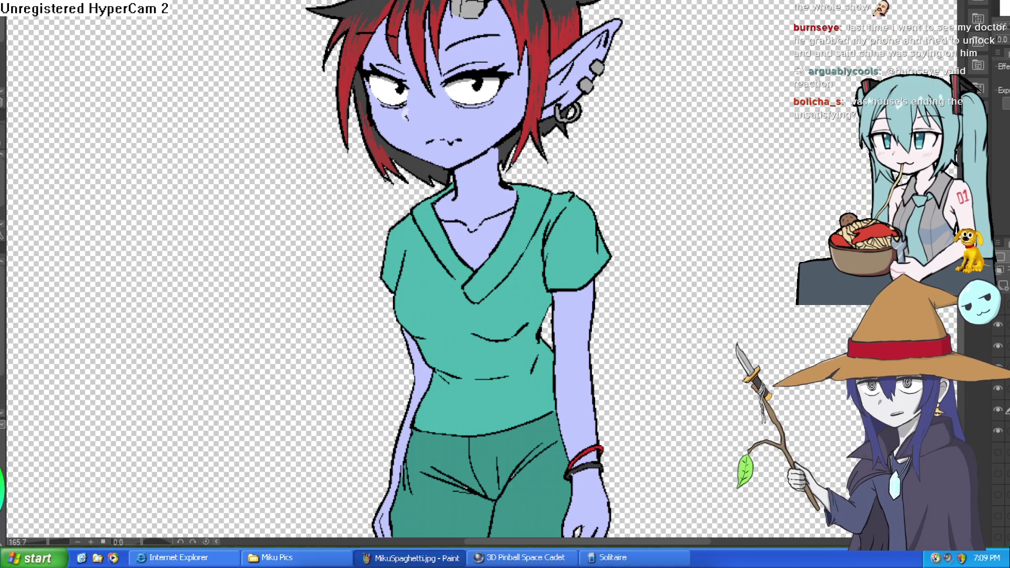
scroll(670, 237, "down", 5)
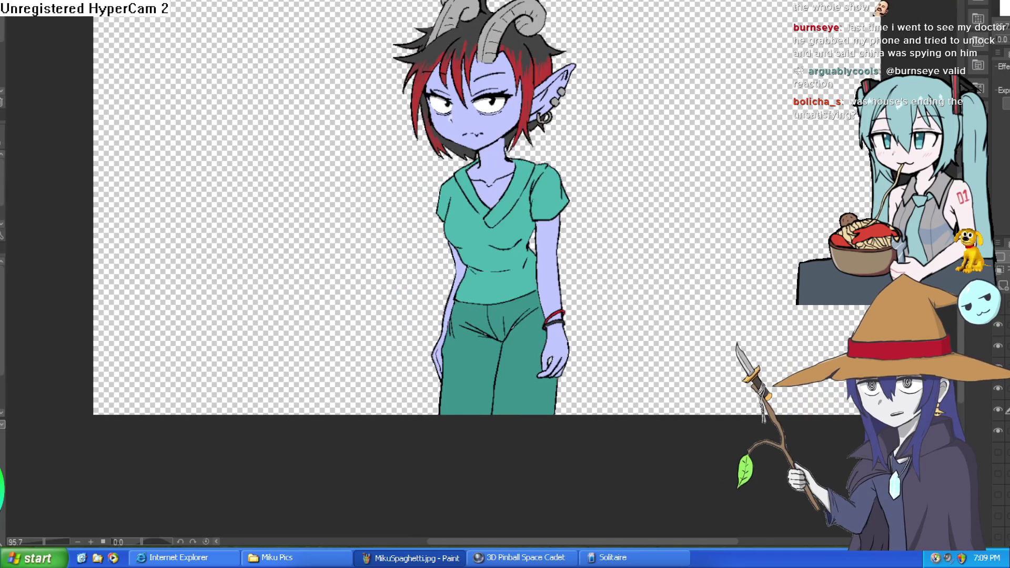
scroll(756, 206, "down", 3)
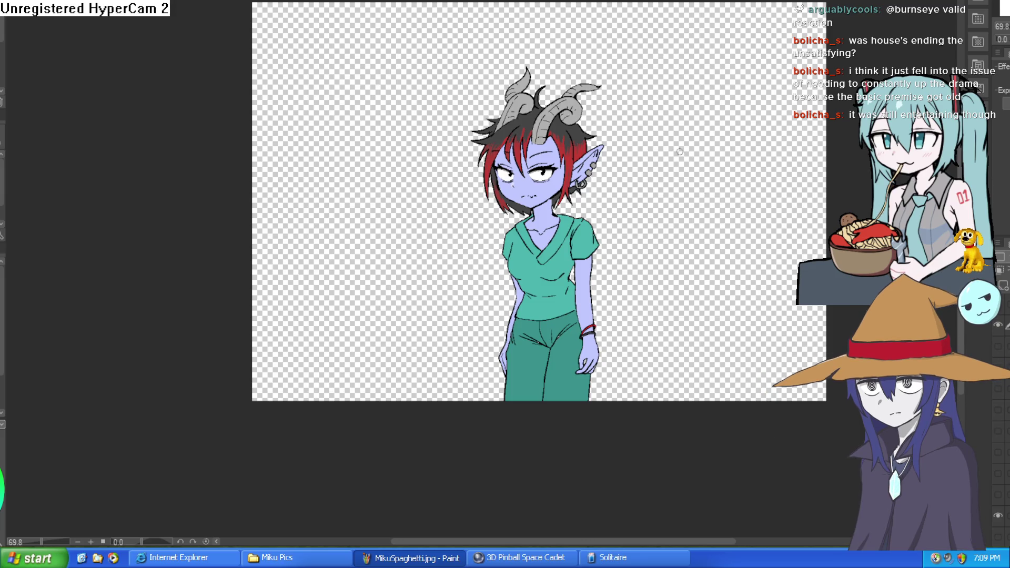
mouse_move(565, 38)
left_mouse_down()
mouse_move(438, 314)
mouse_move(688, 354)
mouse_move(621, 58)
mouse_move(557, 40)
left_mouse_up()
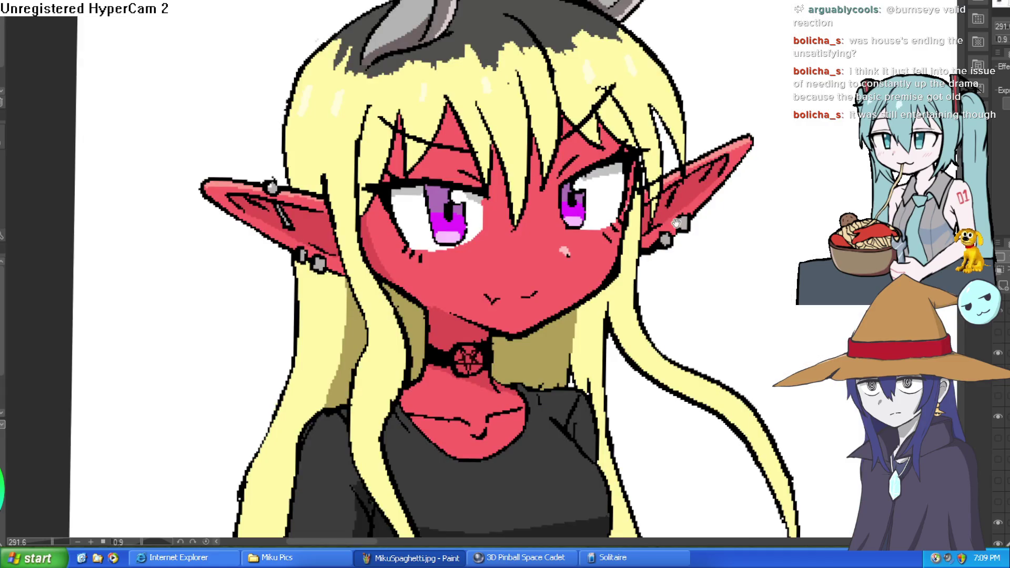
Try moving the pasted demon girl toward Raven, then cancel to keep her beside ???
scroll(677, 223, "down", 10)
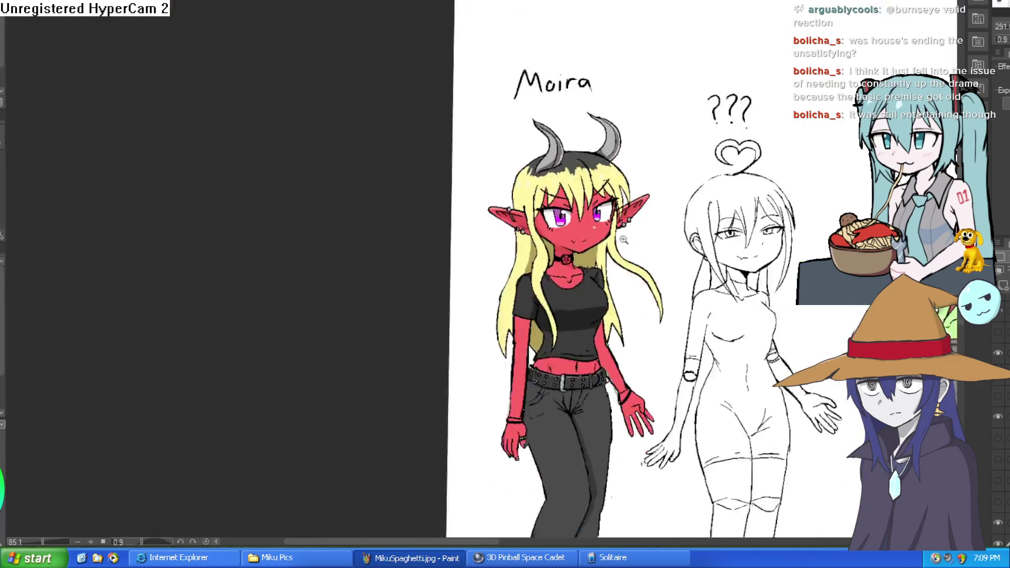
left_click_drag(968, 232, 441, 151)
mouse_move(711, 216)
left_mouse_down()
mouse_move(605, 234)
mouse_move(656, 271)
left_mouse_up()
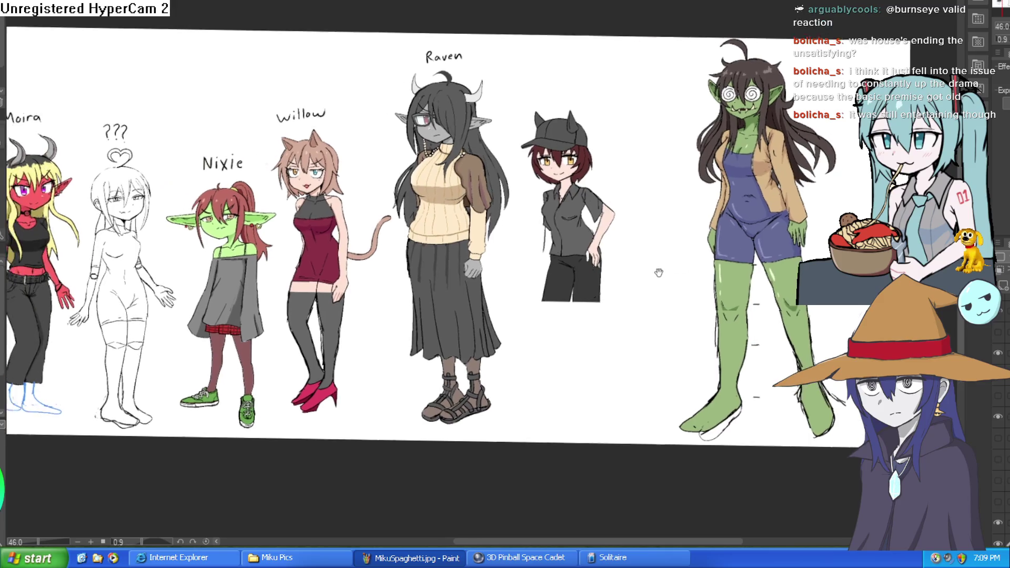
key("ctrl+t")
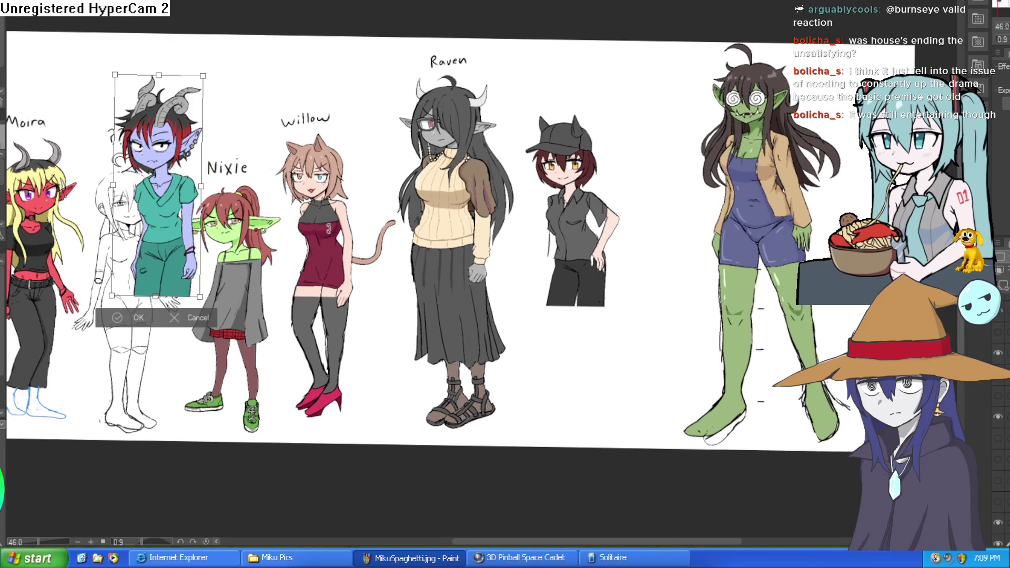
mouse_move(169, 257)
left_mouse_down()
mouse_move(540, 223)
mouse_move(544, 243)
mouse_move(563, 237)
left_mouse_up()
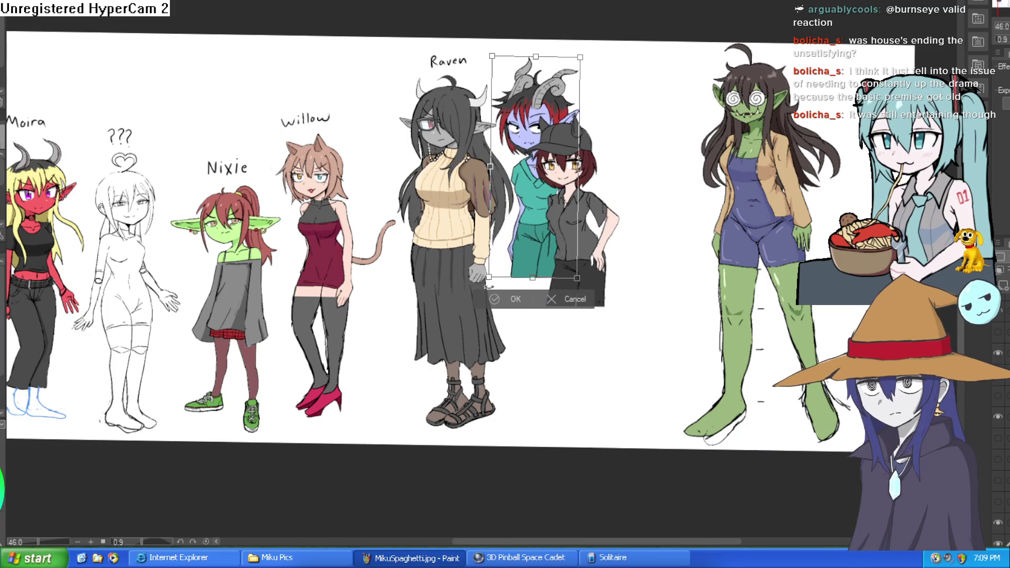
left_click(566, 300)
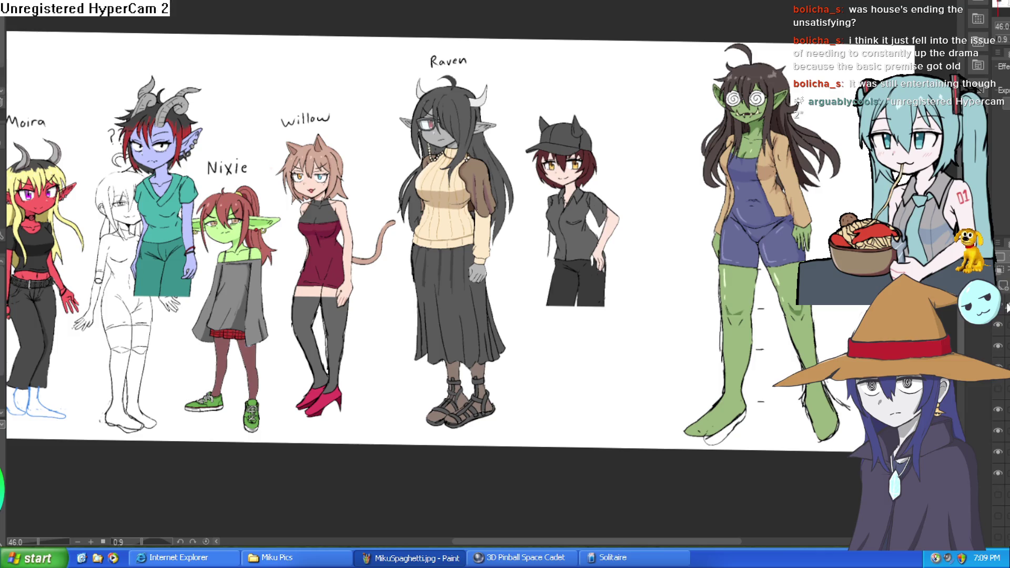
Try placing the demon girl beside the cap girl, then discard that placement.
key("ctrl+t")
mouse_move(162, 223)
left_mouse_down()
mouse_move(581, 226)
mouse_move(567, 207)
left_mouse_up()
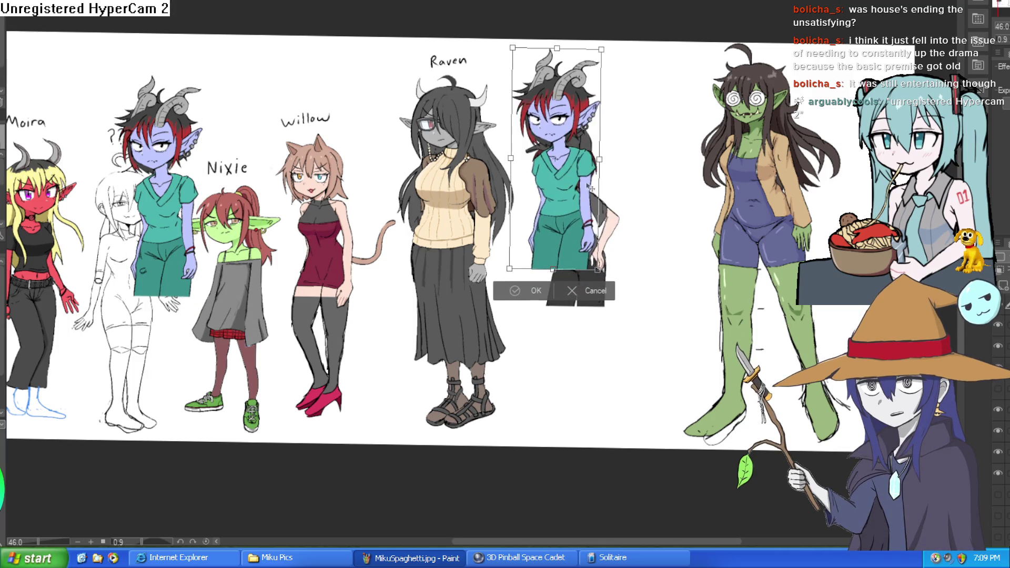
mouse_move(567, 256)
left_mouse_down()
mouse_move(537, 257)
mouse_move(659, 267)
left_mouse_up()
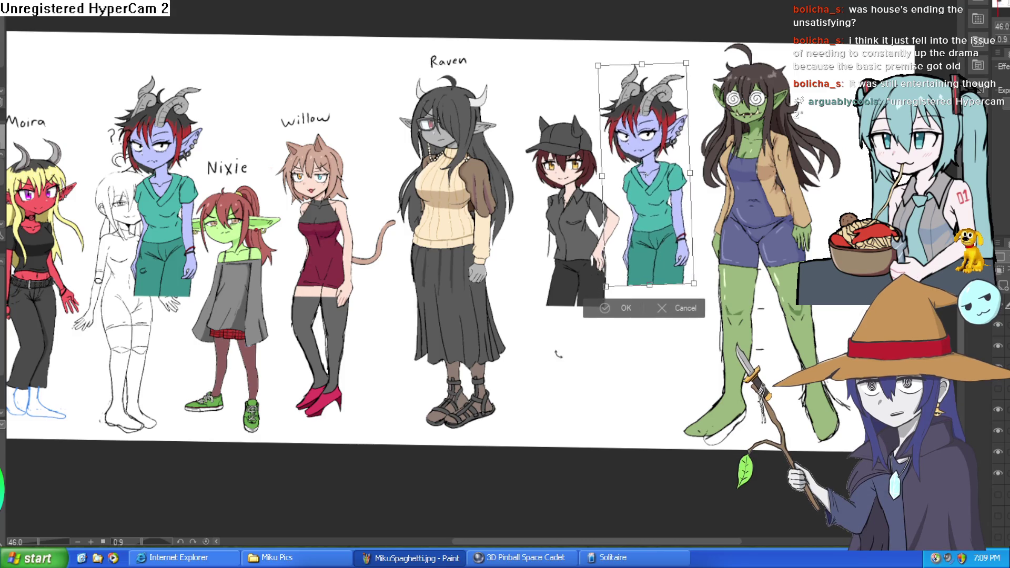
key("Escape")
left_click_drag(594, 185, 639, 158)
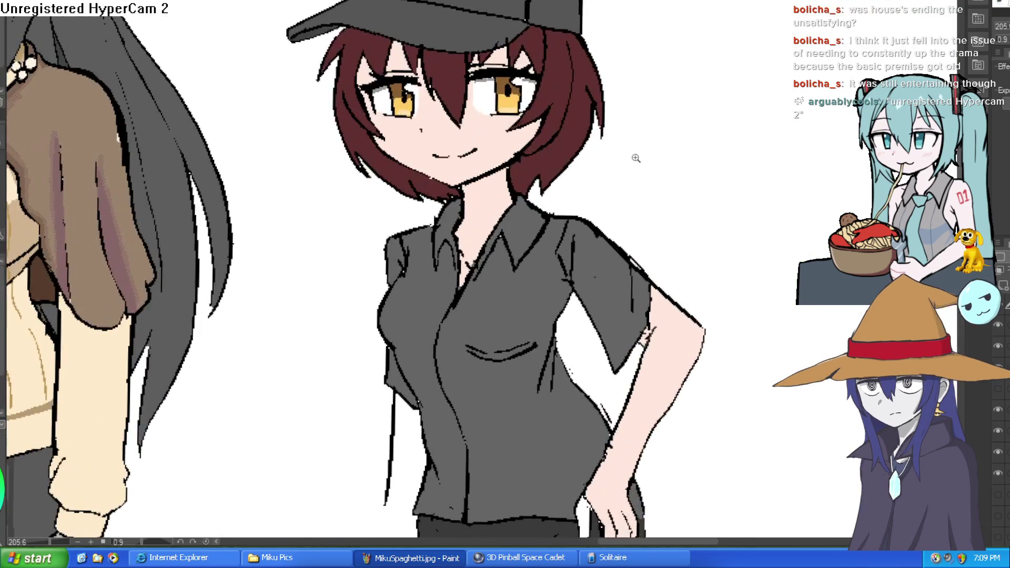
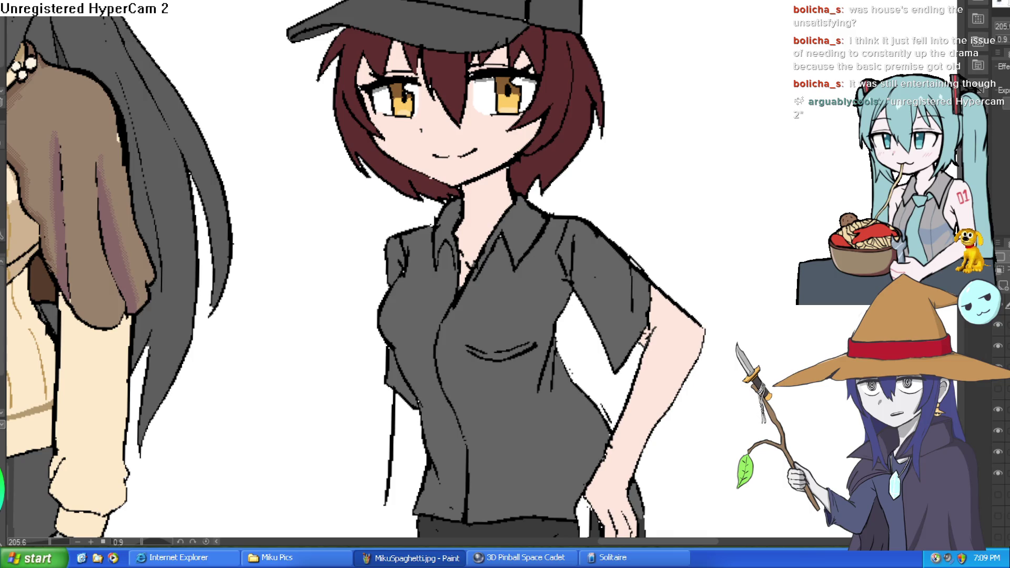
Move the copied blue-skinned horned girl with Free Transform over the capped girl at the lineup's right end.
scroll(737, 176, "down", 4)
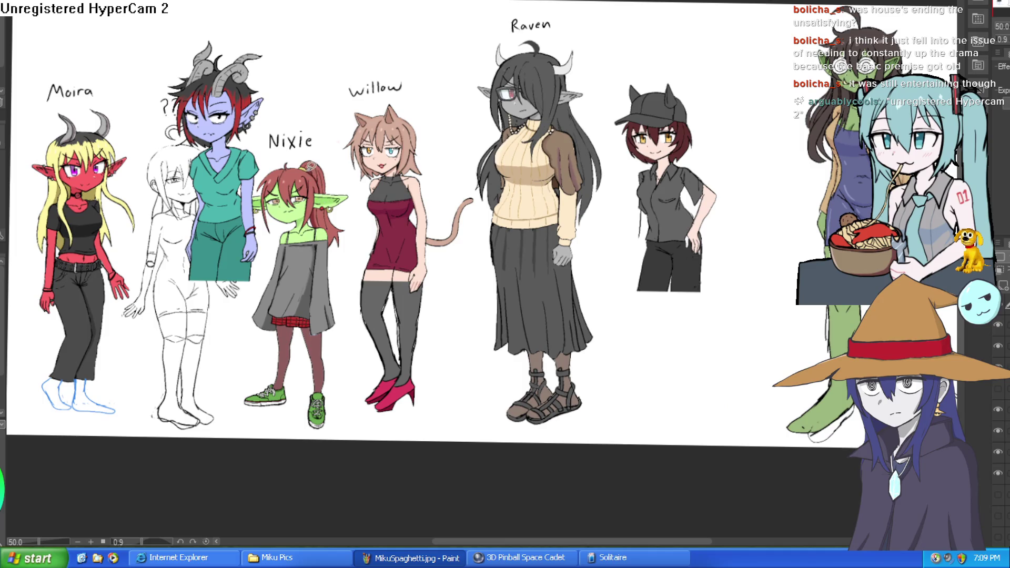
key("ctrl+t")
mouse_move(228, 216)
left_mouse_down()
mouse_move(659, 210)
mouse_move(663, 198)
left_mouse_up()
left_click(621, 283)
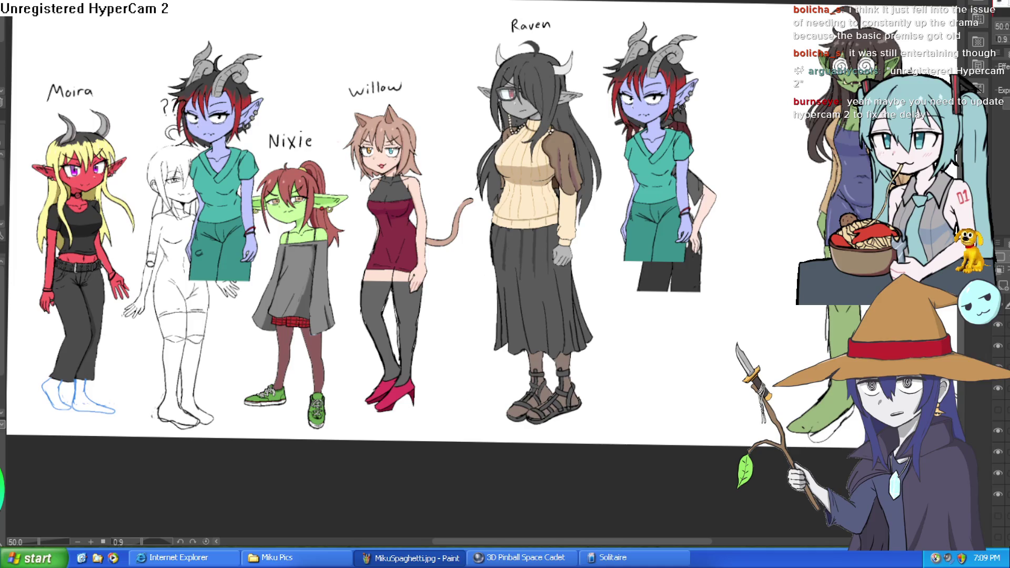
scroll(707, 261, "up", 3)
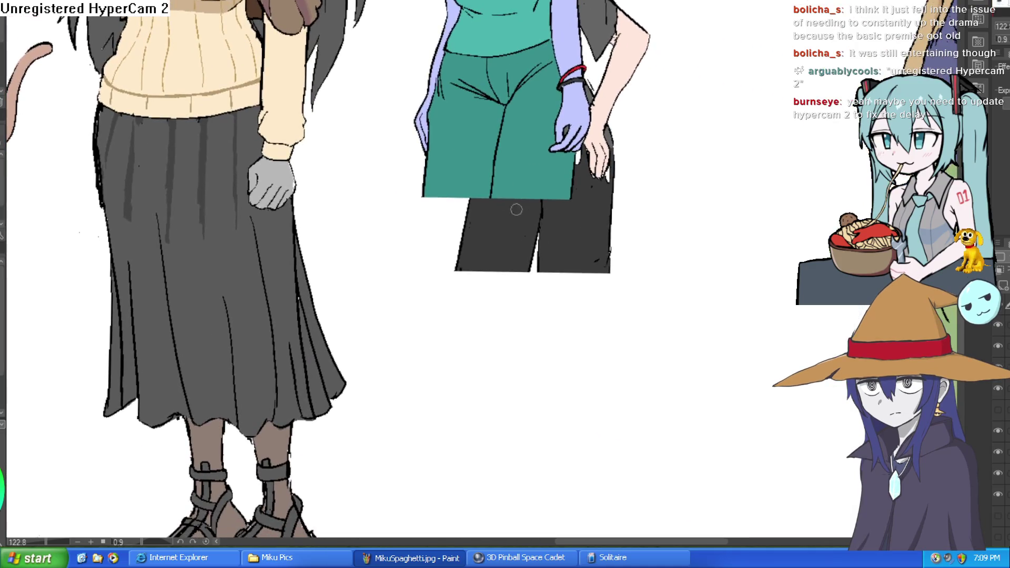
Draw two long leg outlines below the copied girl's shorts, undoing and redrawing one bad stroke.
mouse_move(491, 200)
left_mouse_down()
mouse_move(473, 429)
mouse_move(582, 430)
mouse_move(569, 195)
left_mouse_up()
mouse_move(424, 199)
left_mouse_down()
mouse_move(433, 413)
mouse_move(468, 416)
left_mouse_up()
scroll(570, 369, "down", 4)
scroll(606, 301, "up", 2)
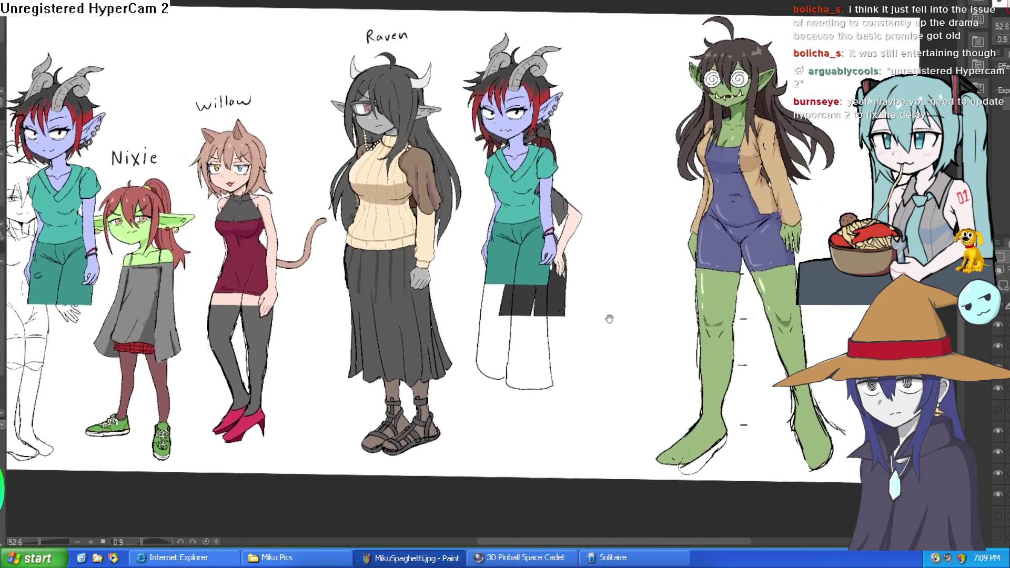
scroll(582, 303, "up", 2)
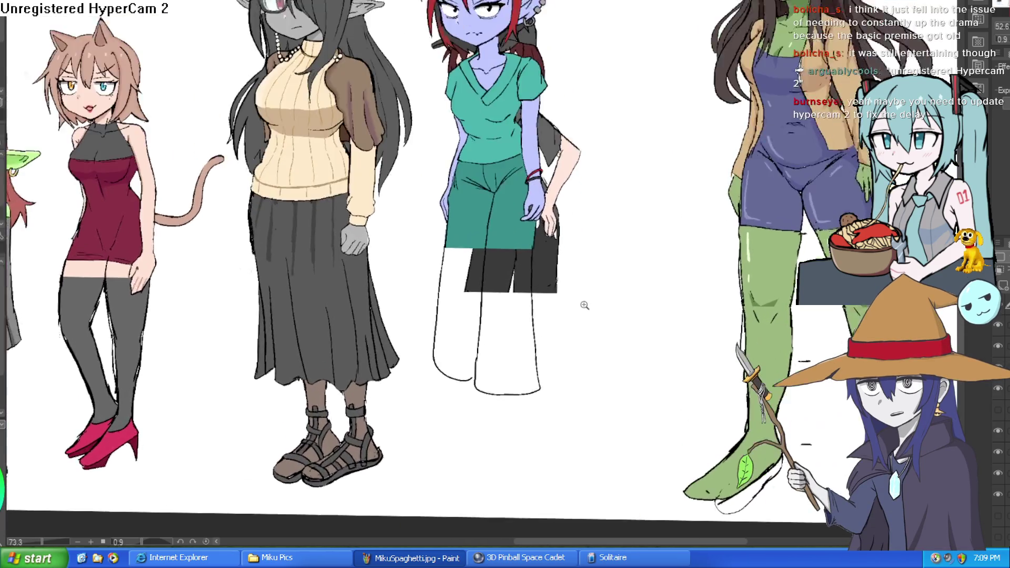
left_click_drag(582, 303, 580, 235)
scroll(491, 317, "up", 3)
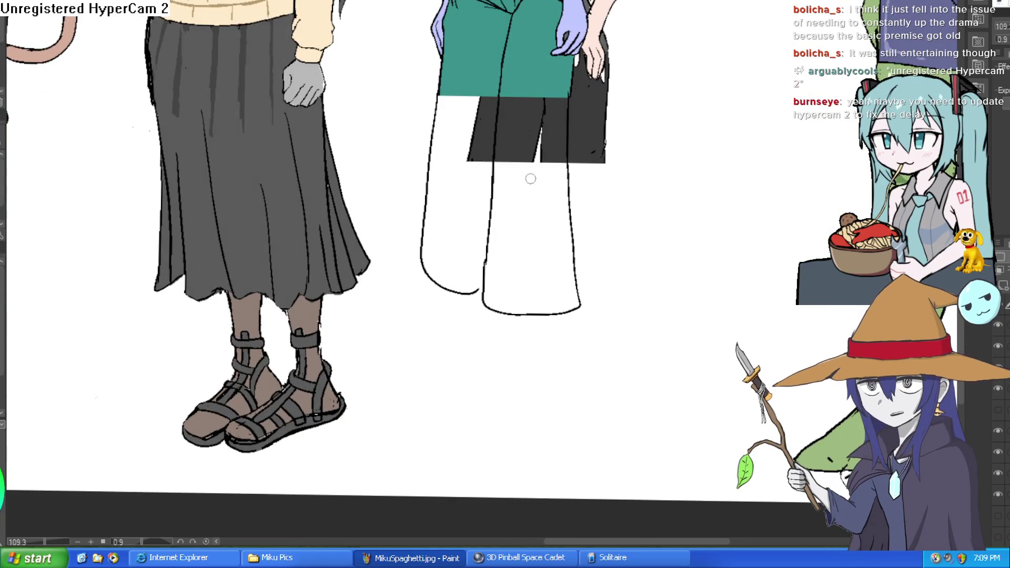
key("ctrl+z")
mouse_move(565, 88)
left_mouse_down()
mouse_move(582, 337)
mouse_move(563, 388)
mouse_move(500, 392)
mouse_move(492, 163)
left_mouse_up()
mouse_move(437, 90)
left_mouse_down()
mouse_move(422, 210)
mouse_move(424, 365)
mouse_move(486, 390)
left_mouse_up()
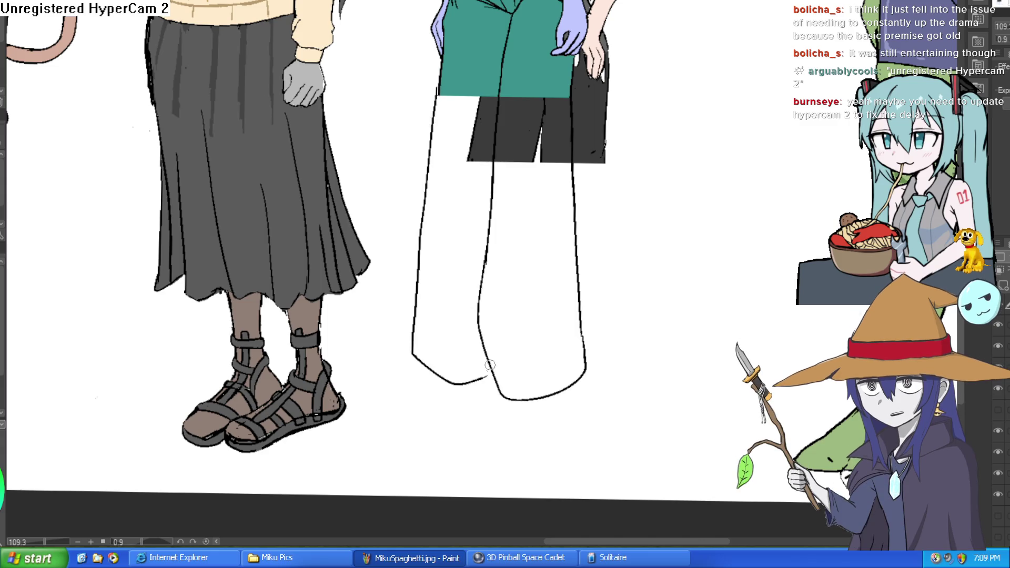
scroll(578, 274, "down", 3)
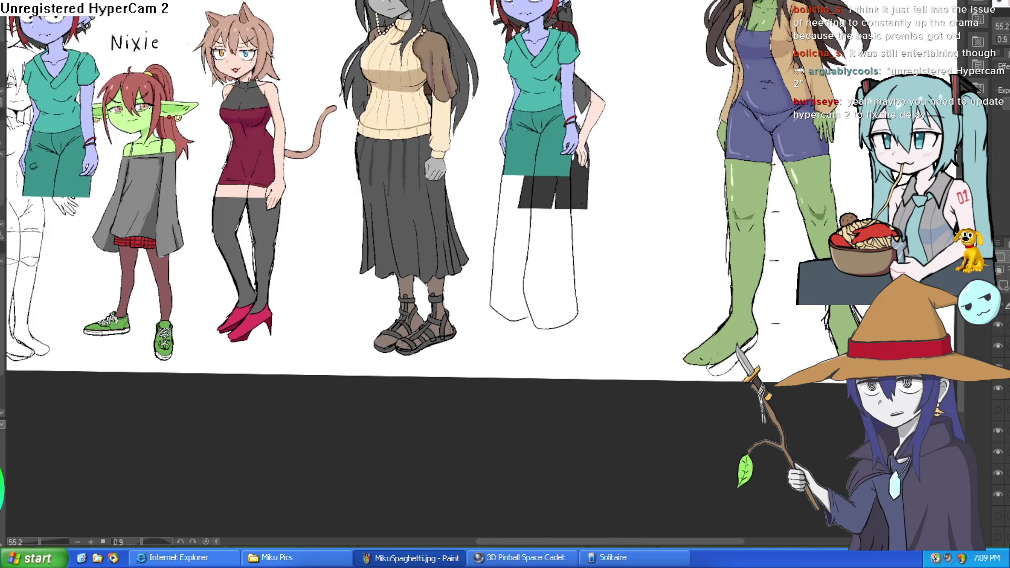
Bucket-fill the shorts and both trouser legs teal.
left_click(553, 195)
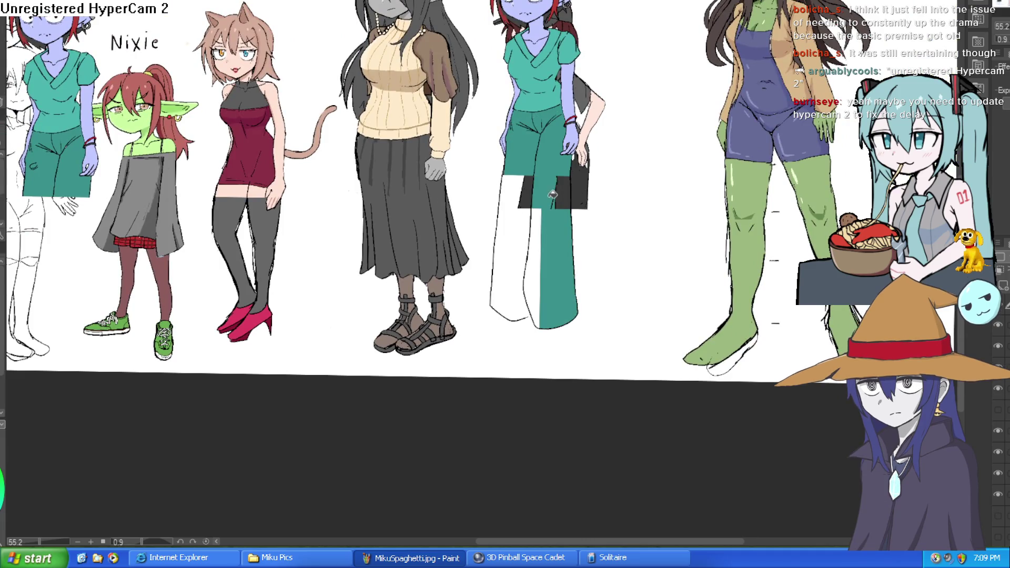
left_click(567, 193)
left_click(544, 216)
left_click(527, 216)
left_click(529, 192)
scroll(629, 216, "down", 2)
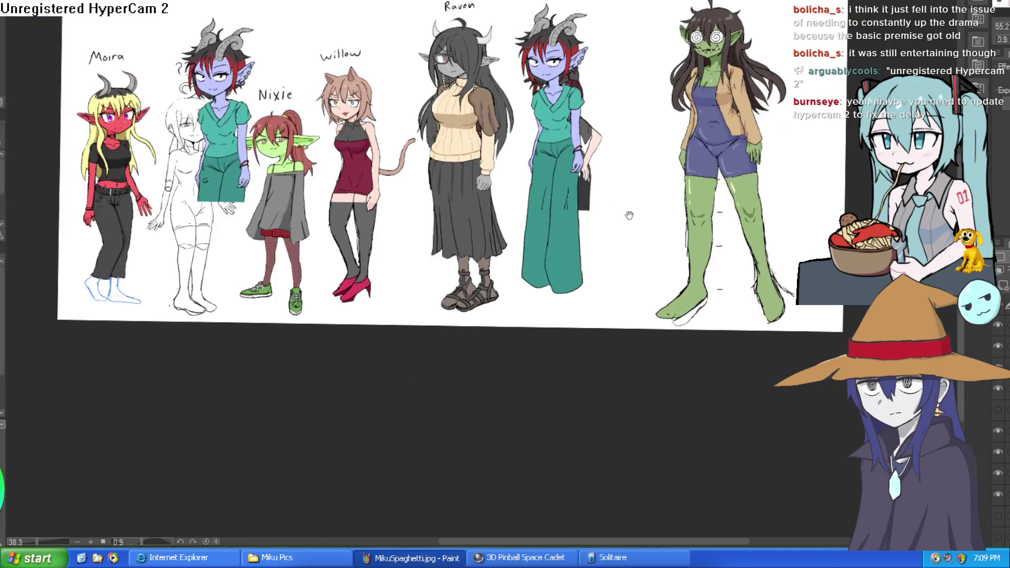
left_click_drag(629, 215, 625, 230)
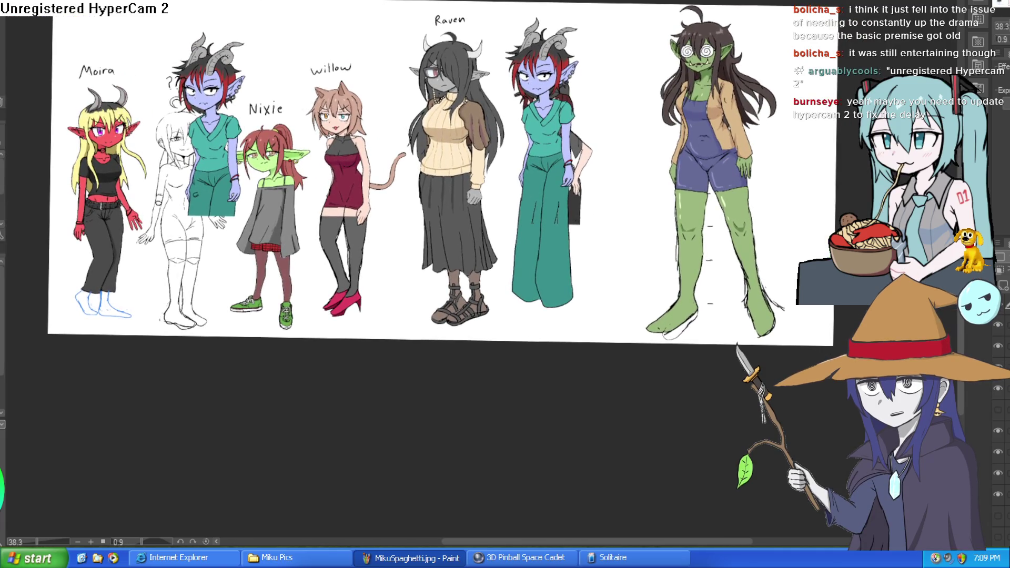
scroll(576, 237, "up", 3)
scroll(579, 252, "down", 1)
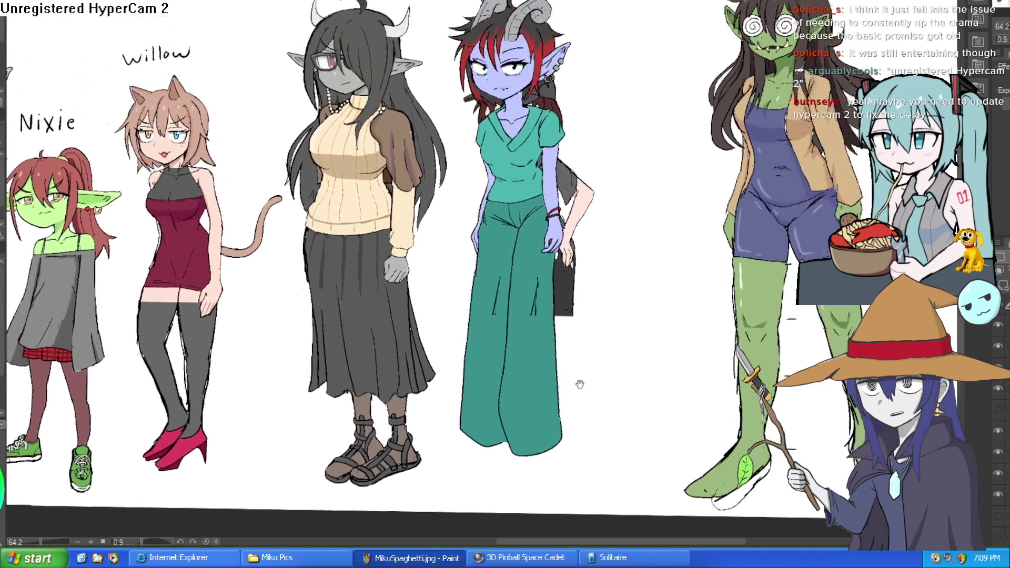
scroll(574, 247, "up", 1)
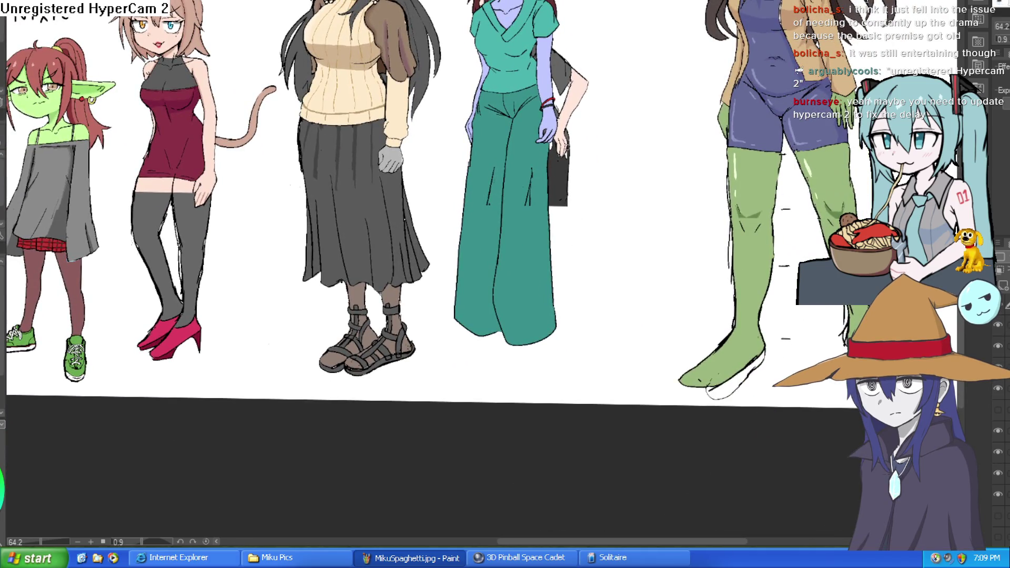
scroll(588, 245, "down", 1)
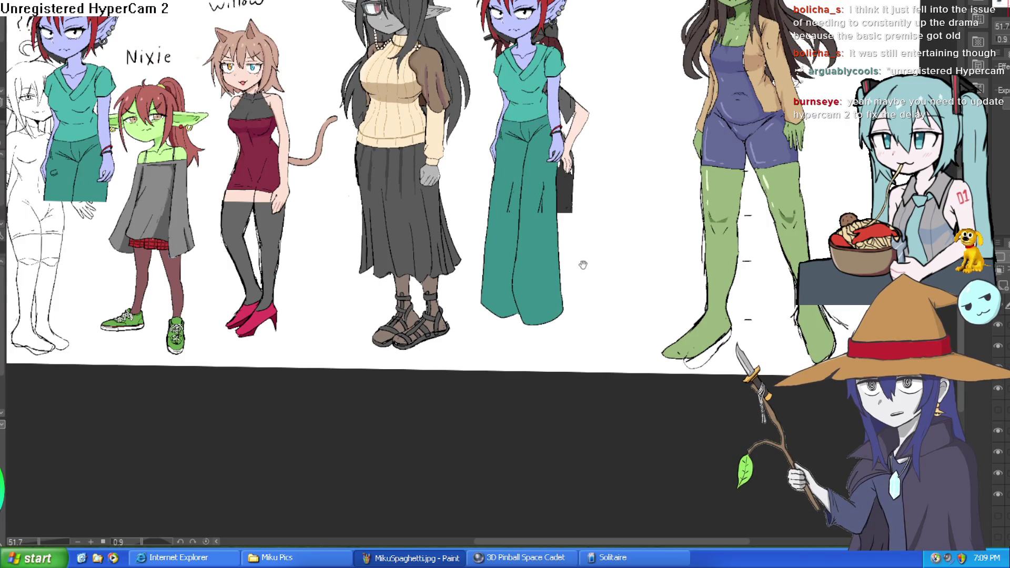
scroll(583, 266, "up", 1)
scroll(473, 274, "up", 3)
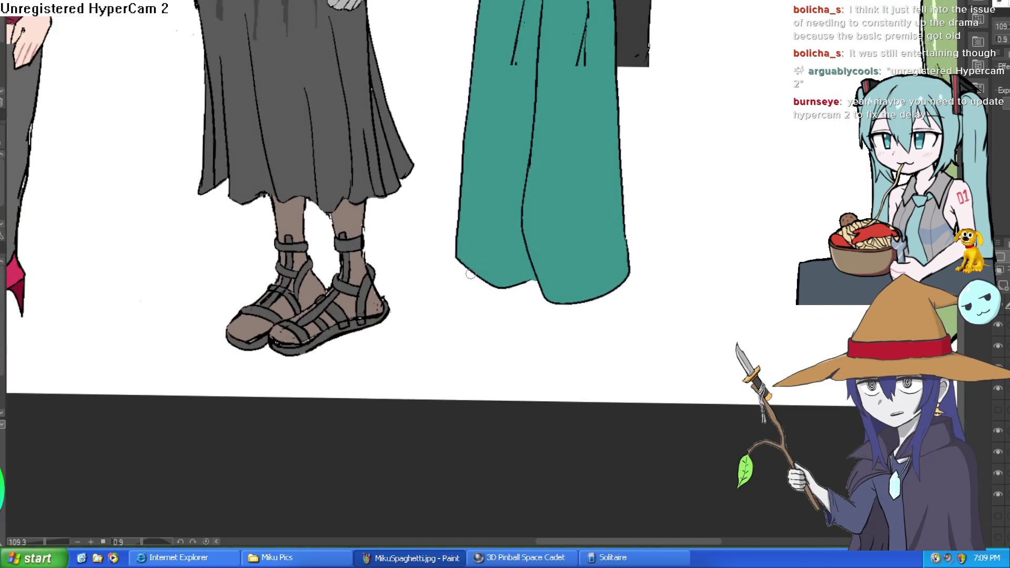
Undo the stray teal stroke, then draw both shoes with soles and straps under the trouser hems.
key("ctrl+z")
mouse_move(466, 269)
left_mouse_down()
mouse_move(419, 309)
mouse_move(487, 319)
mouse_move(527, 298)
mouse_move(498, 344)
mouse_move(538, 352)
mouse_move(601, 335)
left_mouse_up()
mouse_move(609, 298)
left_mouse_down()
mouse_move(606, 337)
mouse_move(589, 350)
mouse_move(501, 352)
left_mouse_up()
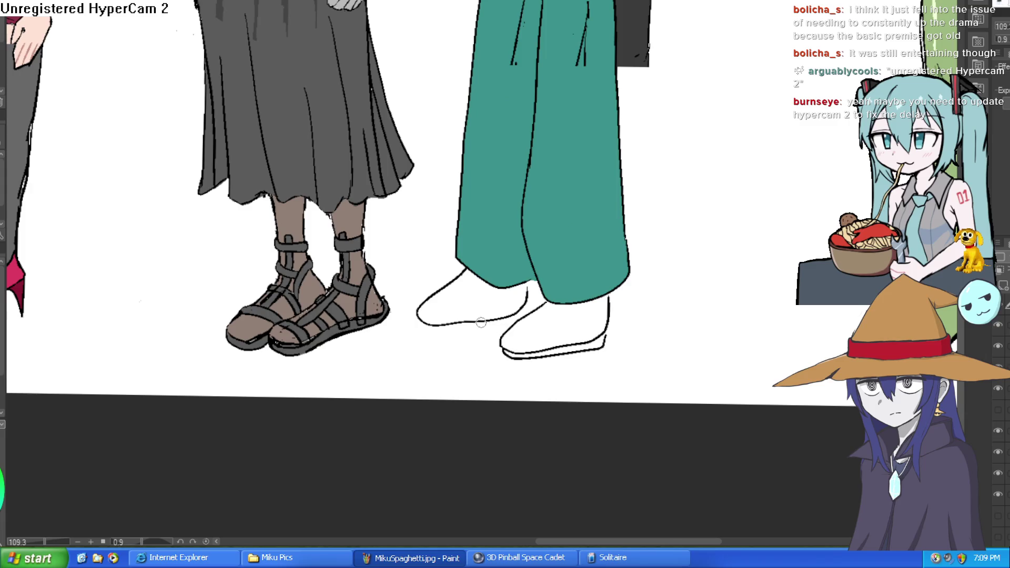
mouse_move(421, 320)
left_mouse_down()
mouse_move(497, 323)
mouse_move(531, 298)
left_mouse_up()
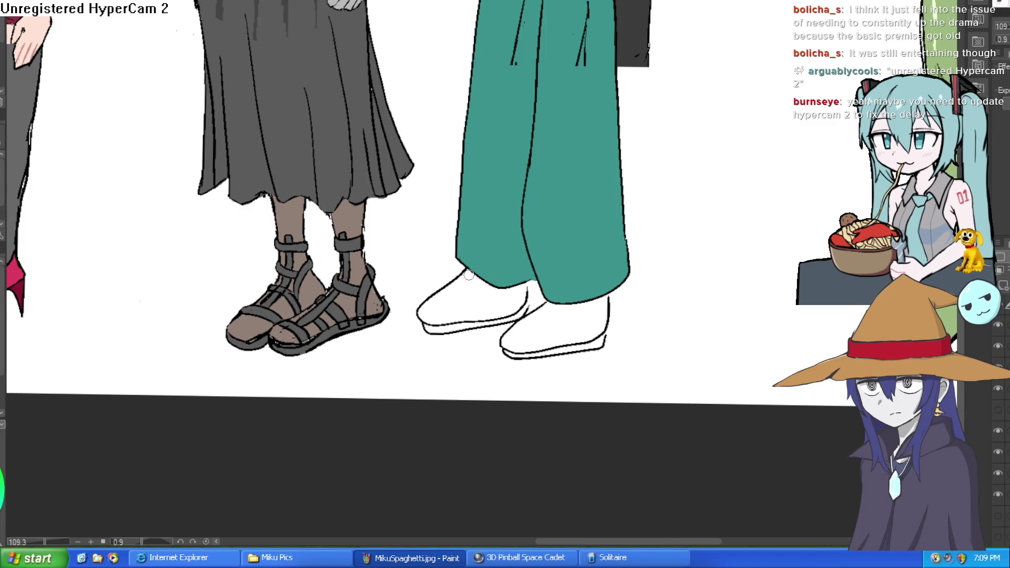
mouse_move(463, 286)
left_mouse_down()
mouse_move(482, 285)
mouse_move(445, 299)
mouse_move(469, 296)
left_mouse_up()
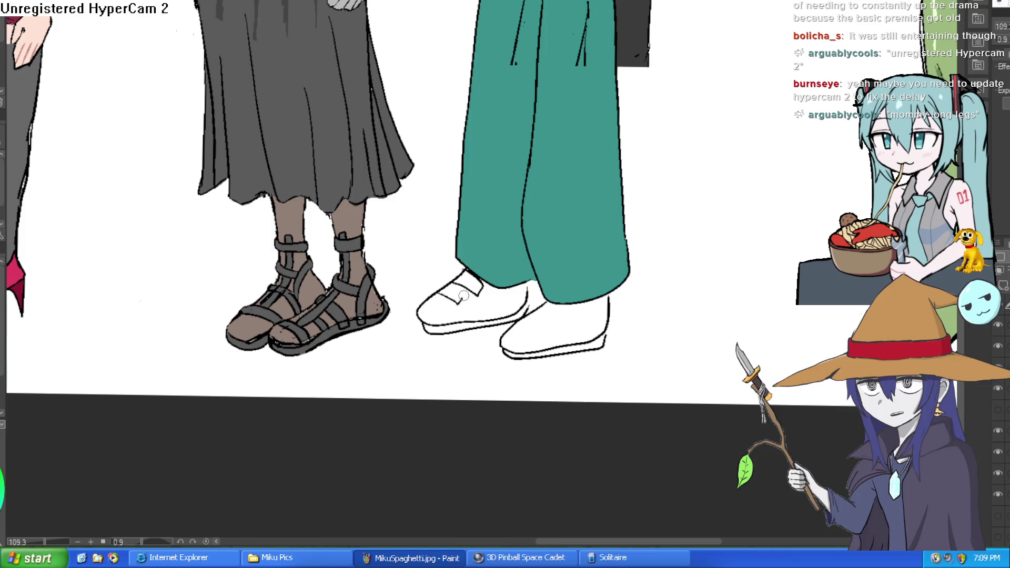
mouse_move(525, 318)
left_mouse_down()
mouse_move(553, 322)
mouse_move(560, 306)
mouse_move(573, 306)
mouse_move(569, 318)
left_mouse_up()
scroll(645, 278, "down", 5)
scroll(649, 282, "up", 3)
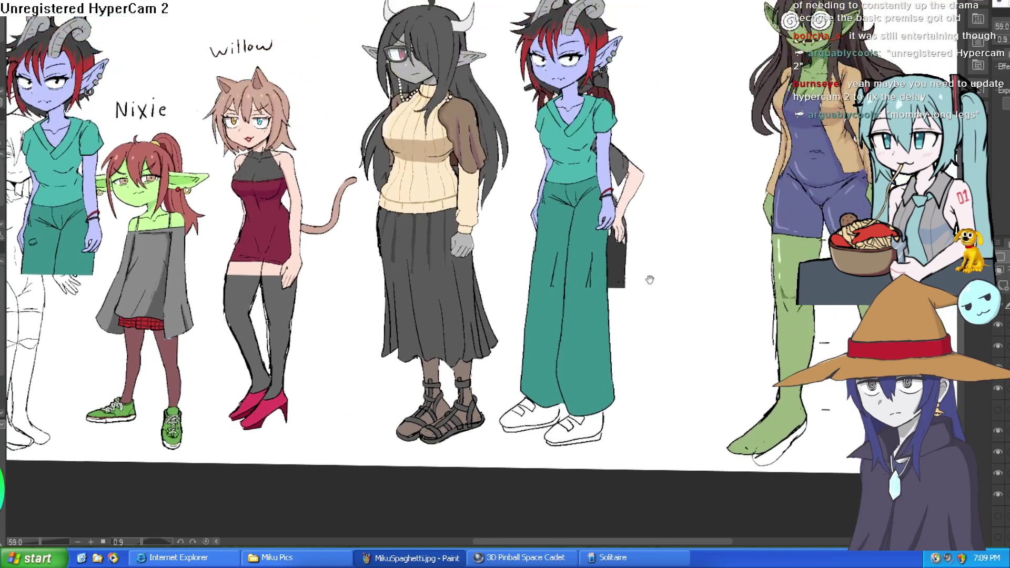
mouse_move(659, 286)
left_mouse_down()
mouse_move(661, 265)
mouse_move(661, 311)
mouse_move(632, 270)
left_mouse_up()
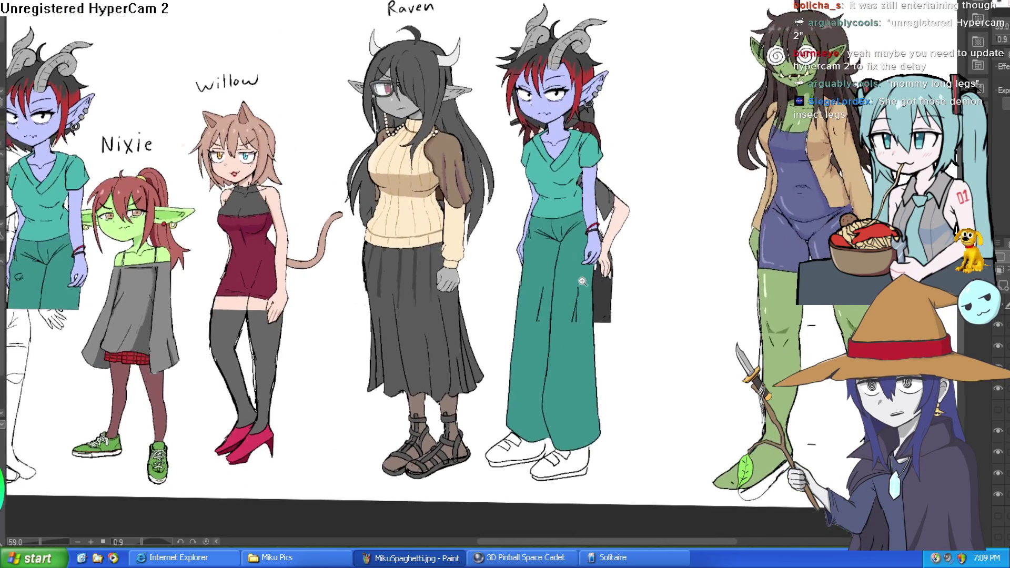
scroll(582, 300, "up", 3)
scroll(699, 235, "down", 3)
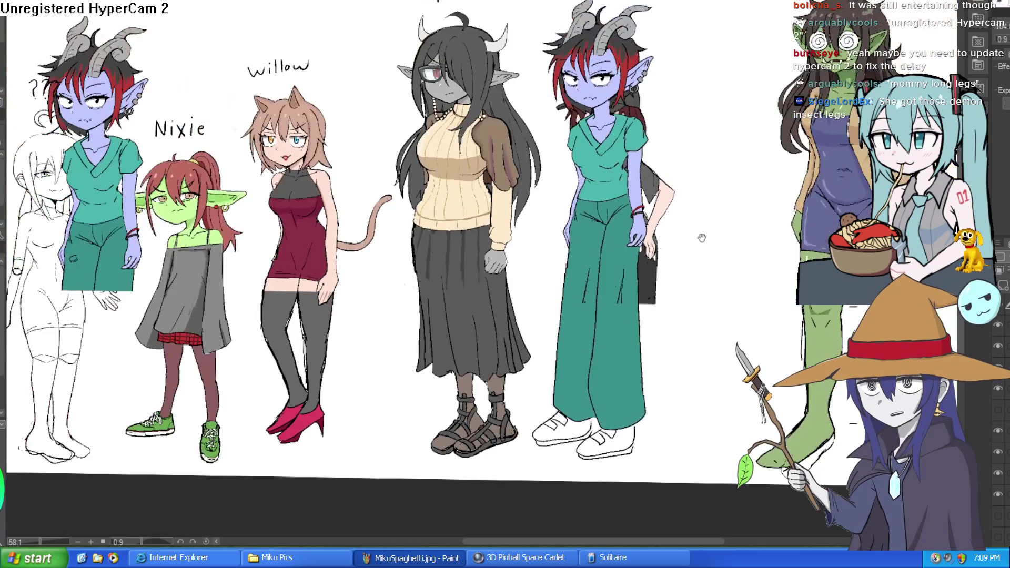
mouse_move(667, 226)
left_mouse_down()
mouse_move(661, 215)
mouse_move(672, 237)
left_mouse_up()
scroll(660, 214, "up", 3)
scroll(660, 215, "down", 2)
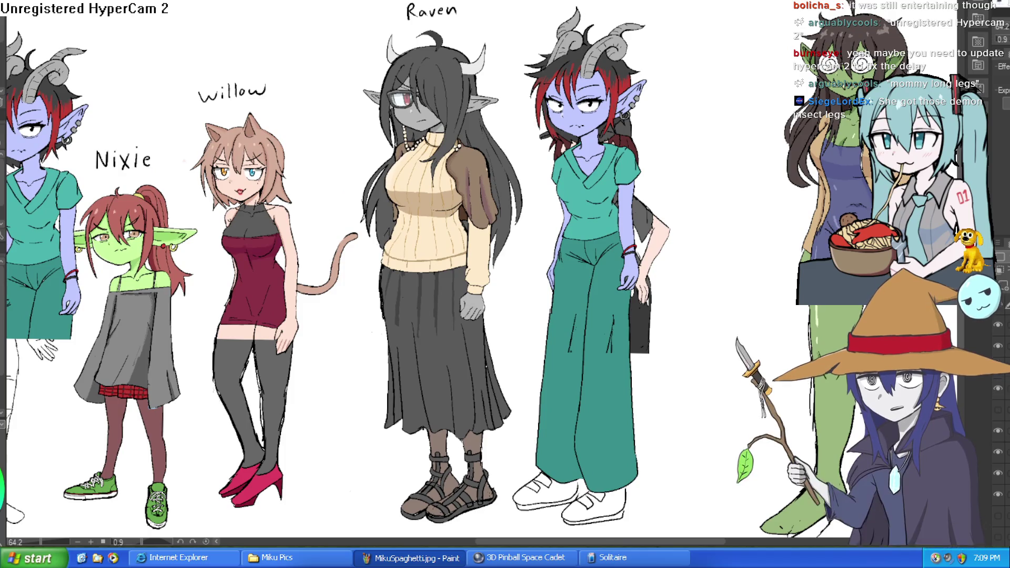
scroll(483, 239, "up", 2)
left_click_drag(821, 245, 379, 173)
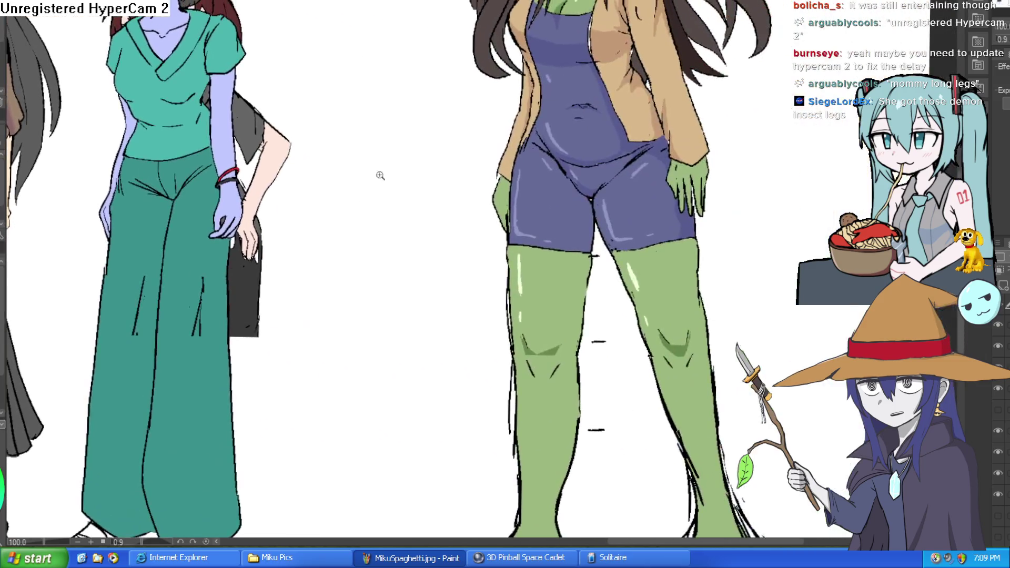
scroll(758, 251, "down", 2)
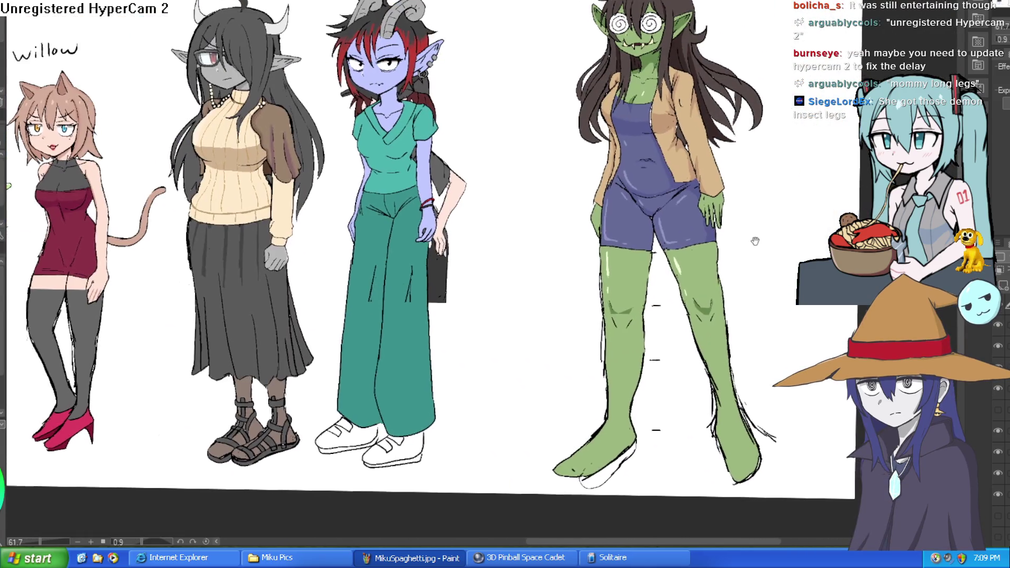
scroll(667, 234, "up", 2)
scroll(648, 244, "down", 2)
mouse_move(647, 244)
left_mouse_down()
mouse_move(621, 248)
mouse_move(699, 258)
mouse_move(698, 203)
left_mouse_up()
scroll(695, 255, "down", 2)
scroll(702, 255, "up", 2)
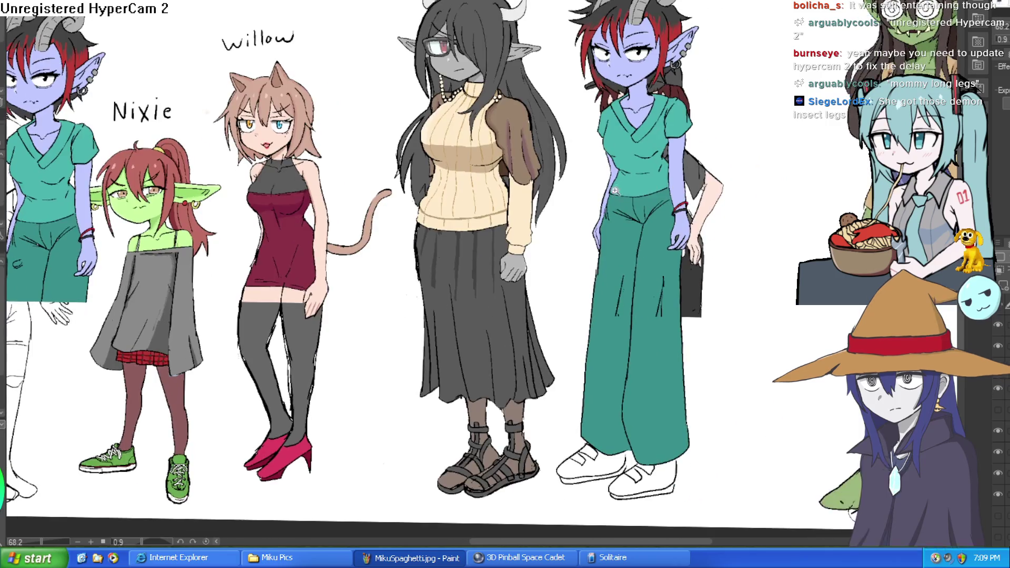
scroll(588, 323, "up", 3)
left_click_drag(588, 323, 625, 160)
scroll(625, 160, "down", 2)
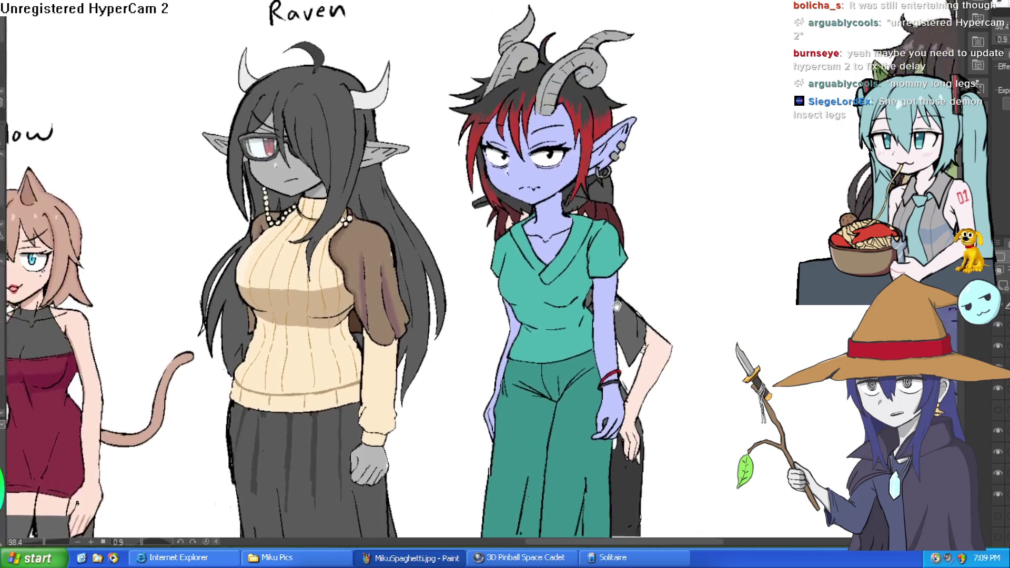
scroll(625, 160, "up", 4)
scroll(625, 161, "down", 3)
scroll(625, 161, "up", 2)
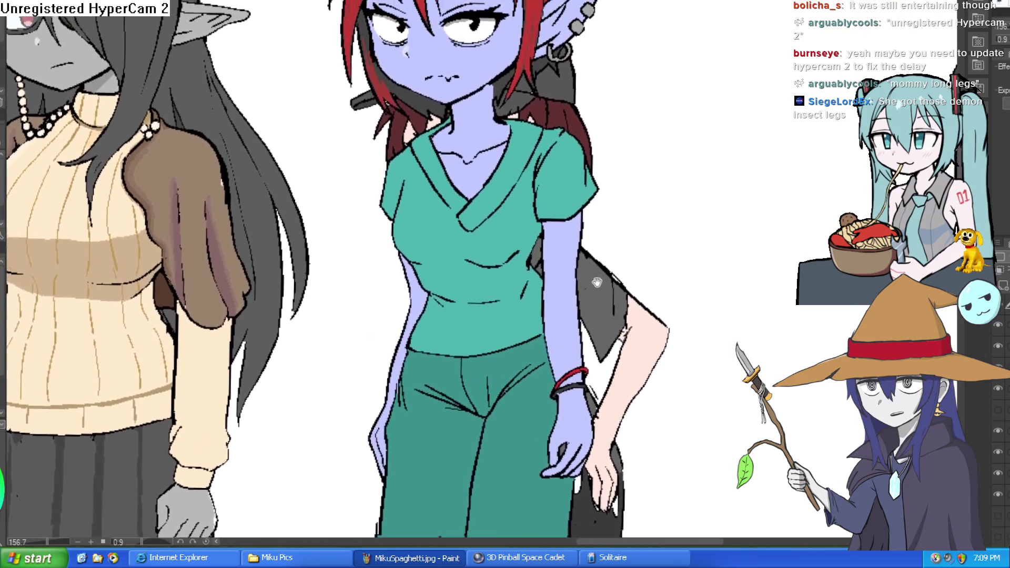
left_click_drag(618, 254, 605, 284)
scroll(612, 273, "down", 4)
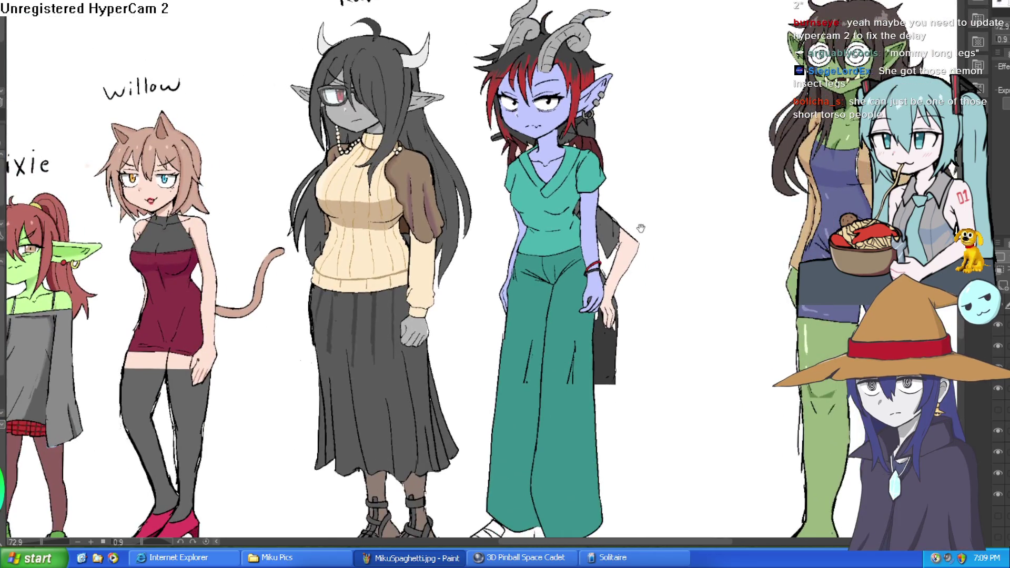
left_click_drag(641, 228, 627, 179)
scroll(627, 221, "down", 2)
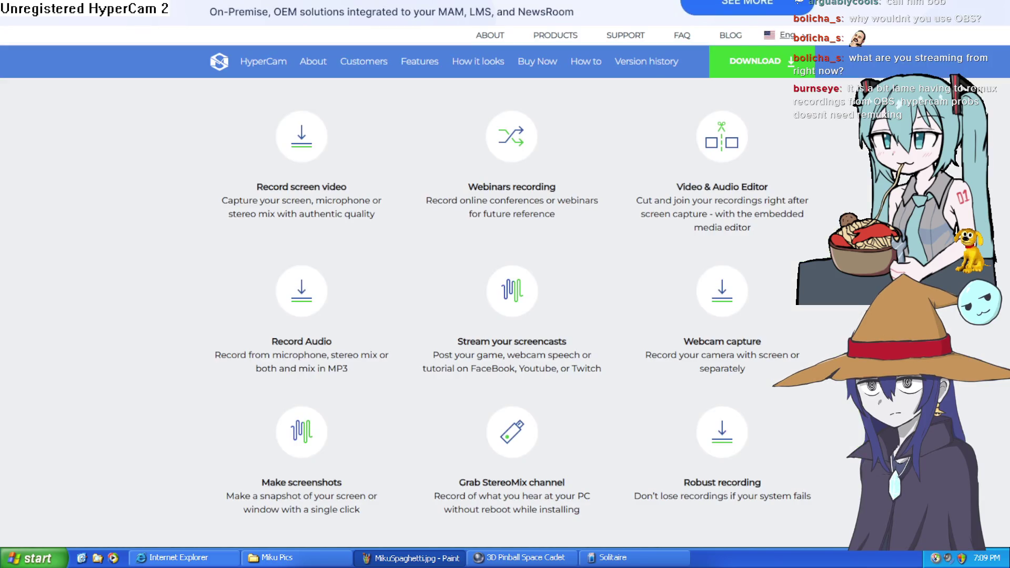
Scroll through the HyperCam features page down to the $39.95 and $99.95 pricing plans.
scroll(595, 339, "up", 4, "ctrl")
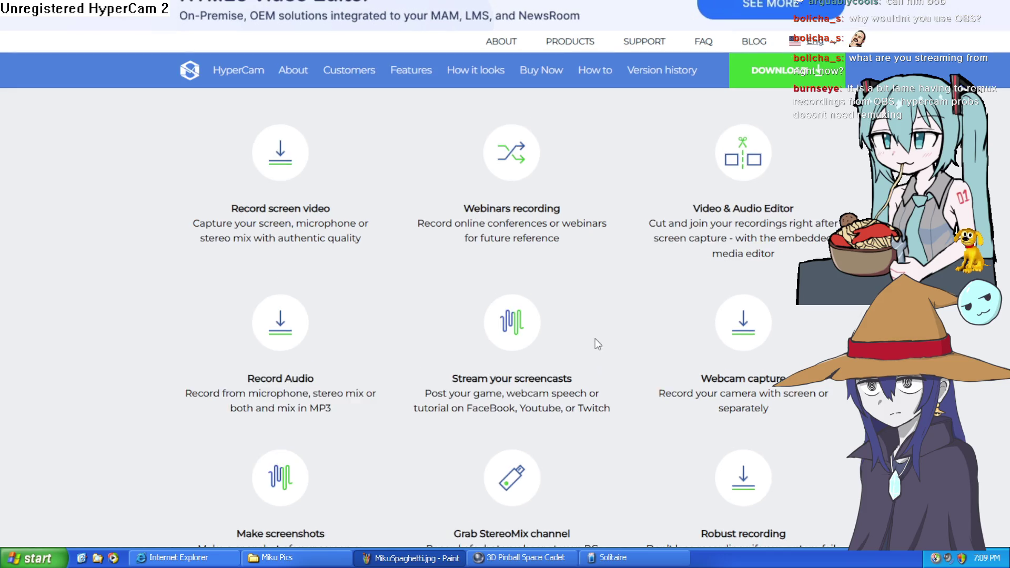
scroll(597, 339, "down", 5)
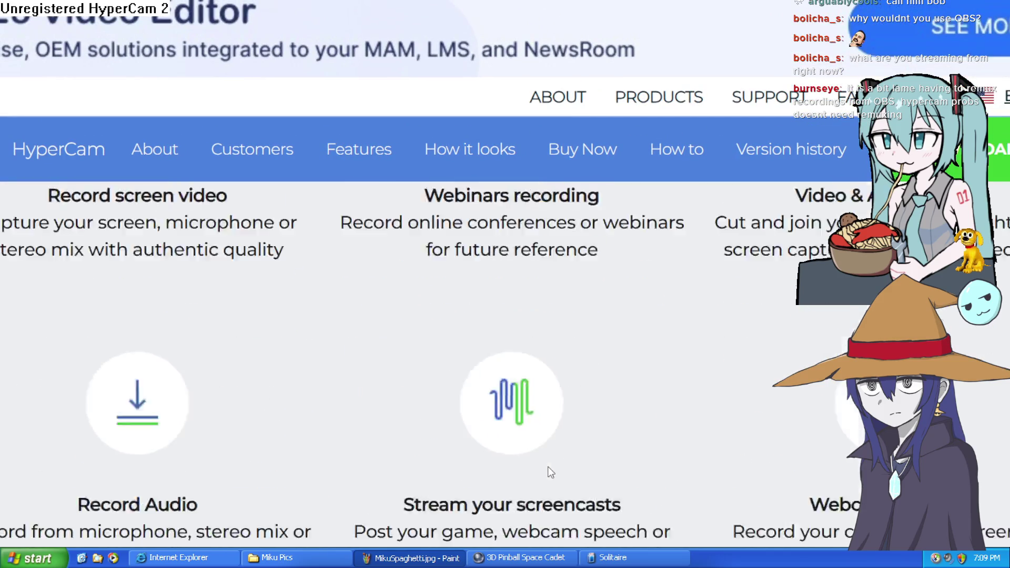
mouse_move(414, 353)
left_mouse_down()
mouse_move(608, 347)
mouse_move(604, 381)
mouse_move(632, 382)
mouse_move(494, 378)
mouse_move(600, 381)
mouse_move(667, 409)
mouse_move(519, 408)
mouse_move(662, 433)
left_mouse_up()
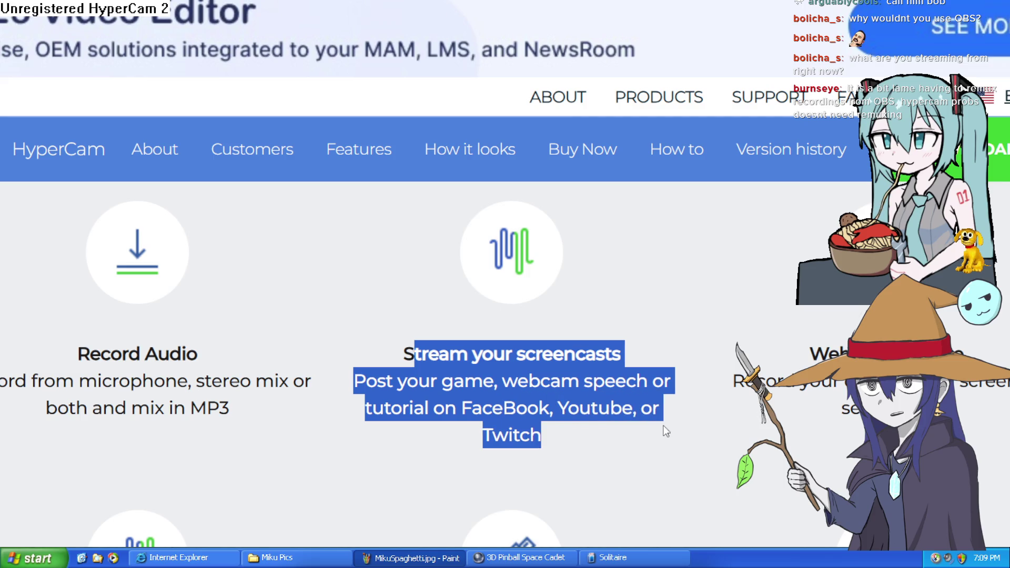
left_click(635, 412)
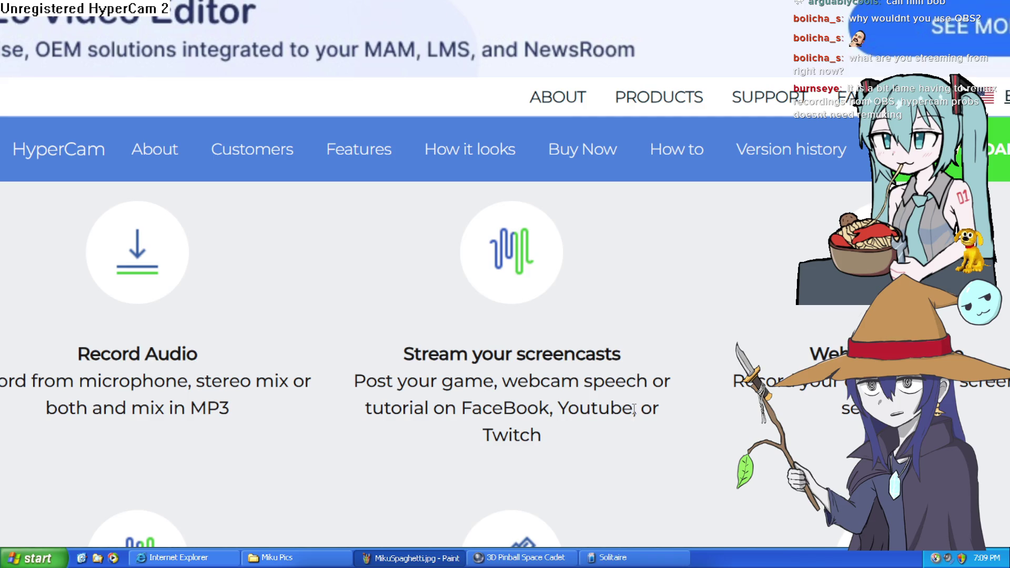
scroll(636, 400, "down", 15)
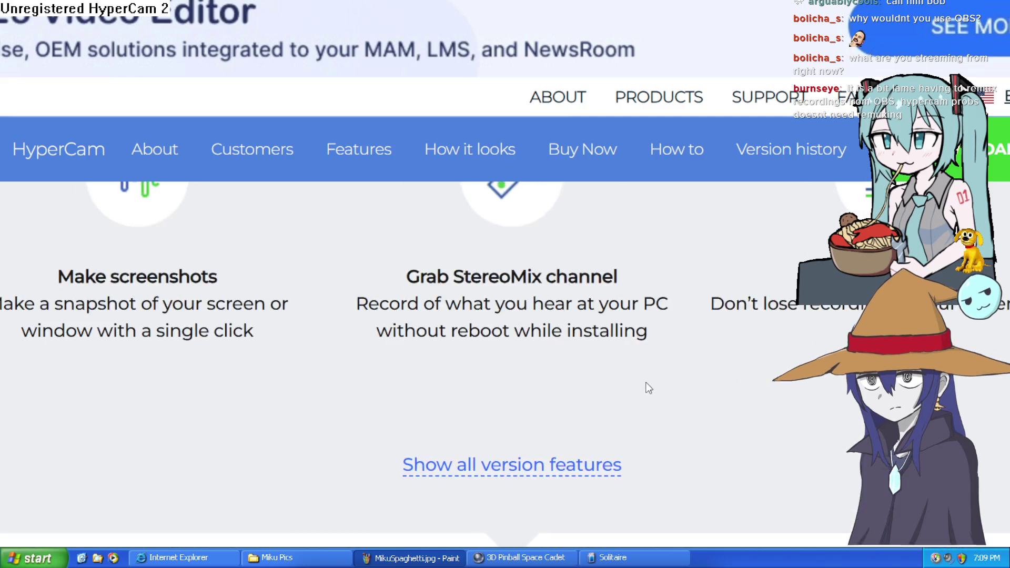
scroll(650, 373, "down", 15)
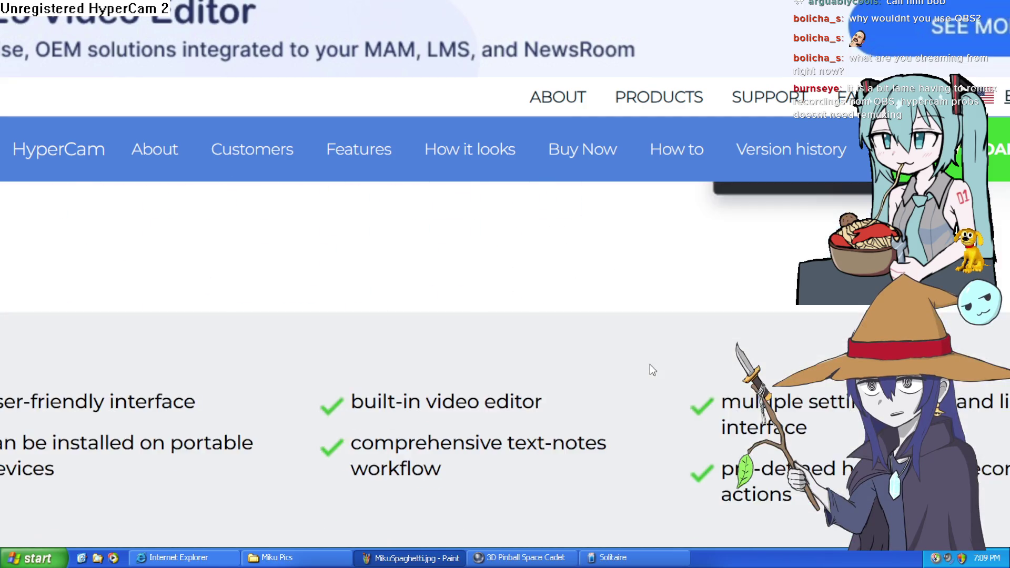
scroll(652, 358, "down", 15)
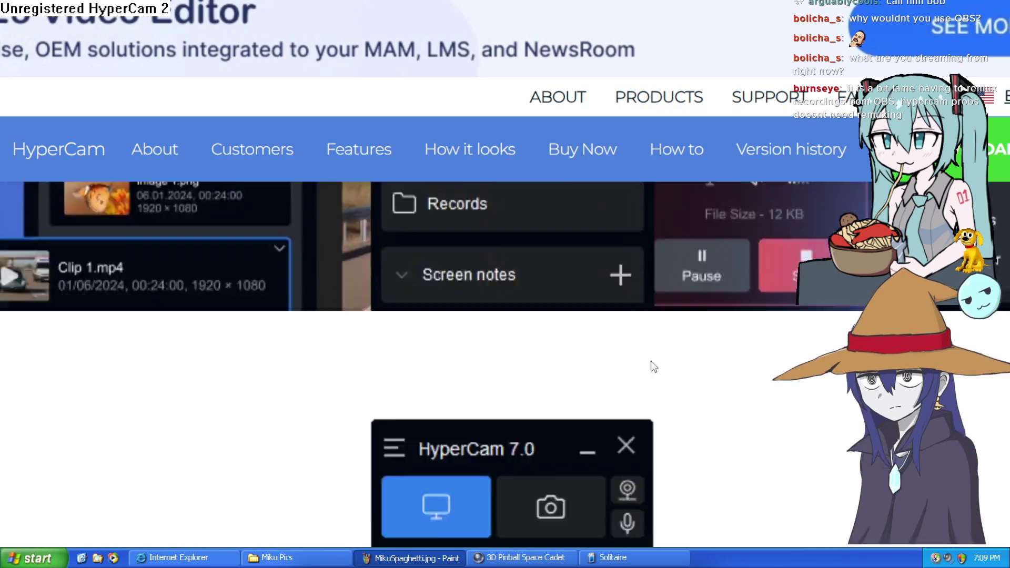
scroll(631, 353, "down", 2)
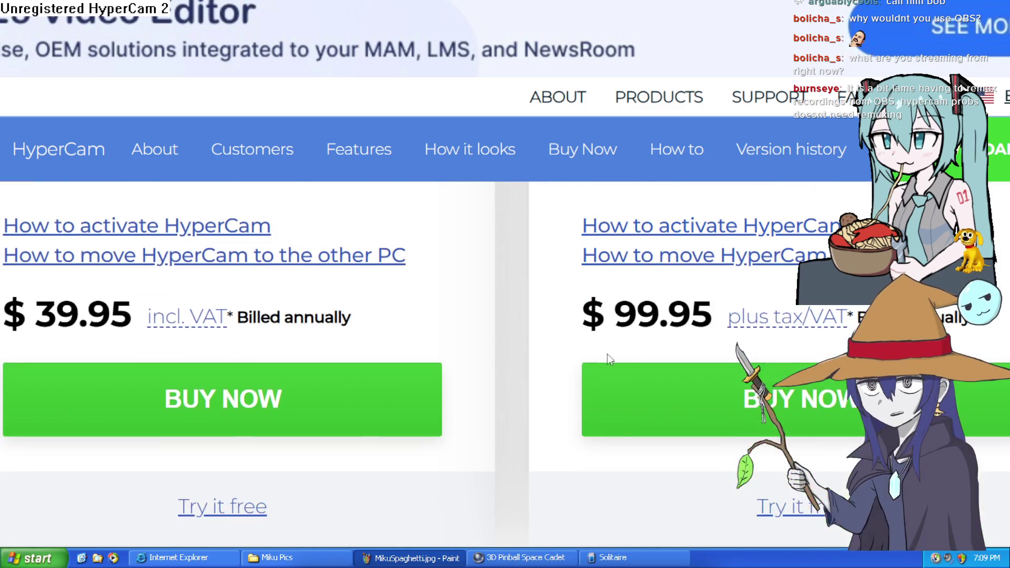
scroll(91, 347, "up", 2)
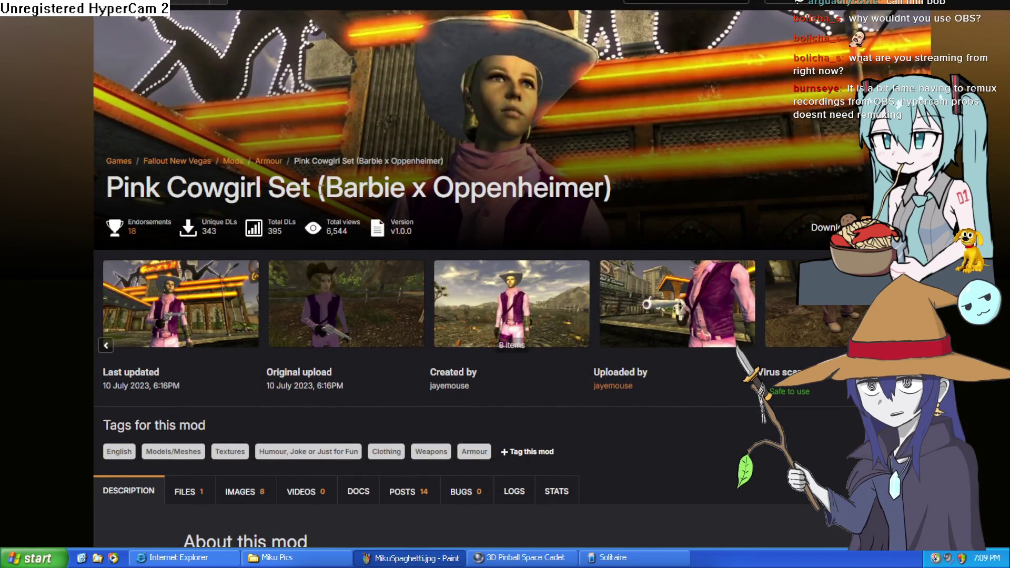
Highlight the Pink Cowgirl Set (Barbie x Oppenheimer) title and scroll through its description and back.
mouse_move(316, 191)
left_mouse_down()
mouse_move(569, 216)
mouse_move(625, 210)
mouse_move(433, 194)
left_mouse_up()
left_click(620, 193)
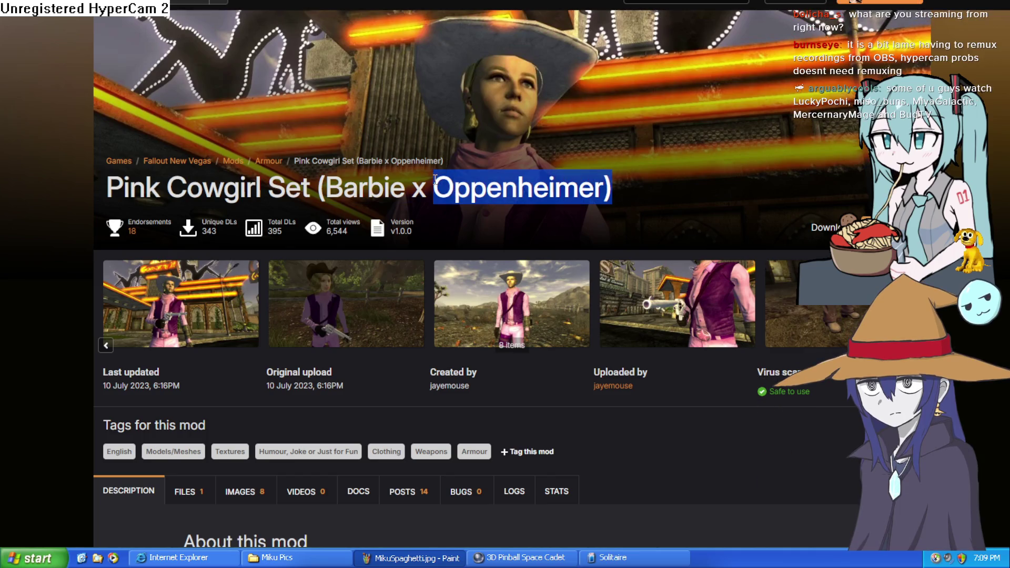
scroll(234, 261, "down", 5)
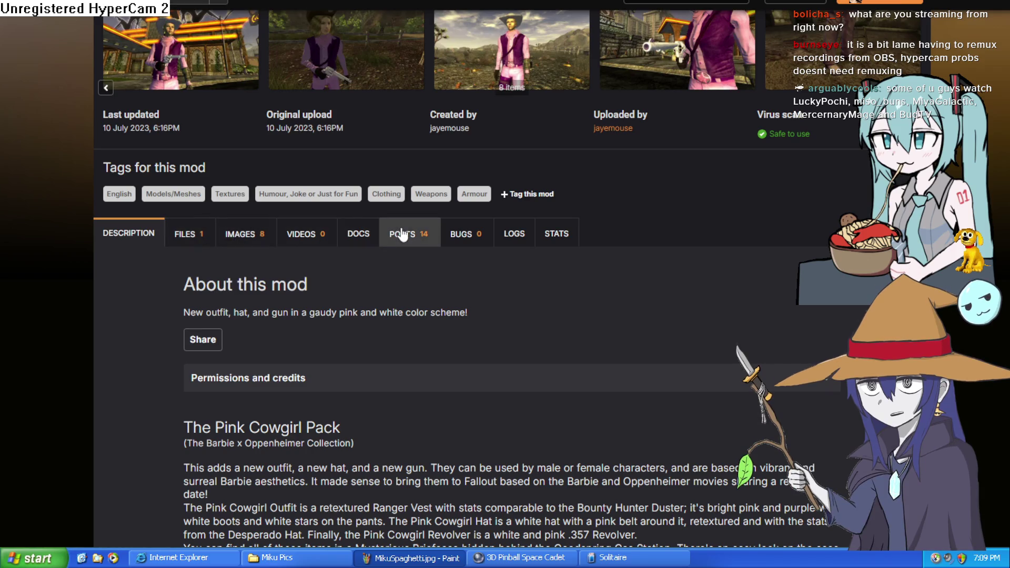
scroll(416, 237, "up", 5)
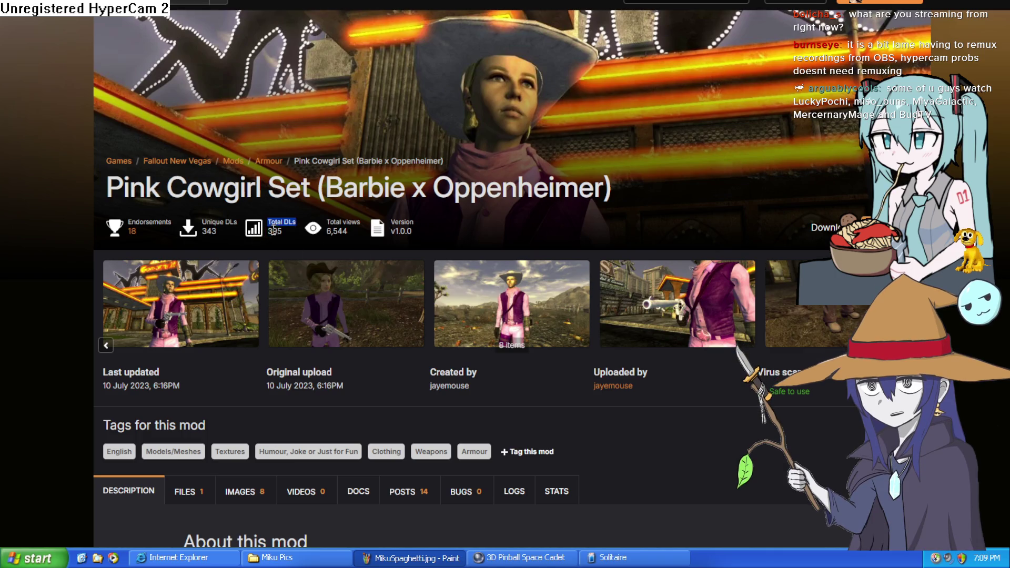
scroll(288, 232, "down", 9)
scroll(355, 313, "up", 4)
scroll(359, 310, "up", 5)
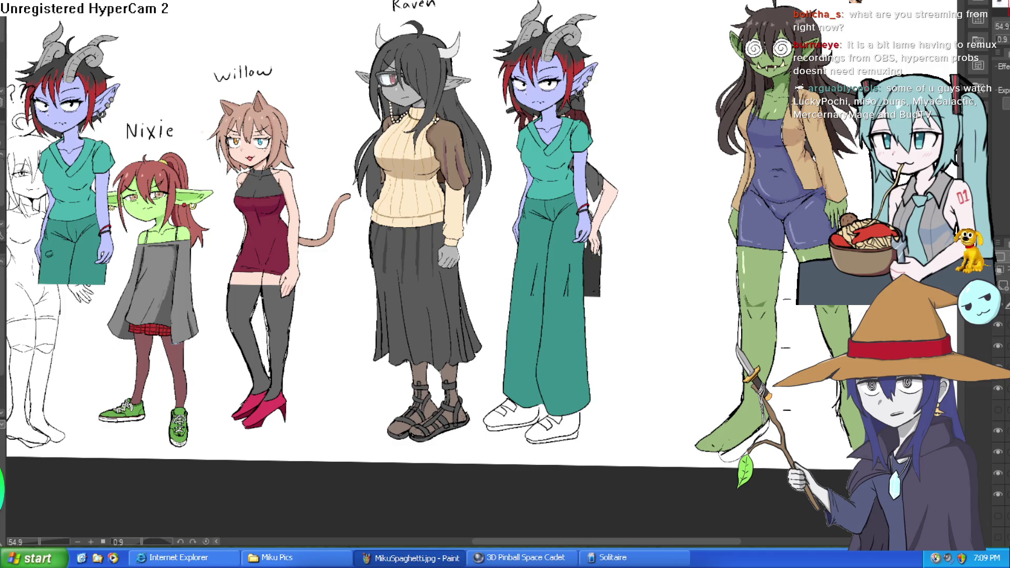
Pan and zoom to the blue girl, briefly showing then hiding her long-pants layer.
mouse_move(903, 210)
left_mouse_down()
mouse_move(726, 215)
mouse_move(700, 266)
mouse_move(718, 253)
mouse_move(730, 214)
left_mouse_up()
scroll(726, 216, "up", 3)
scroll(730, 214, "down", 3)
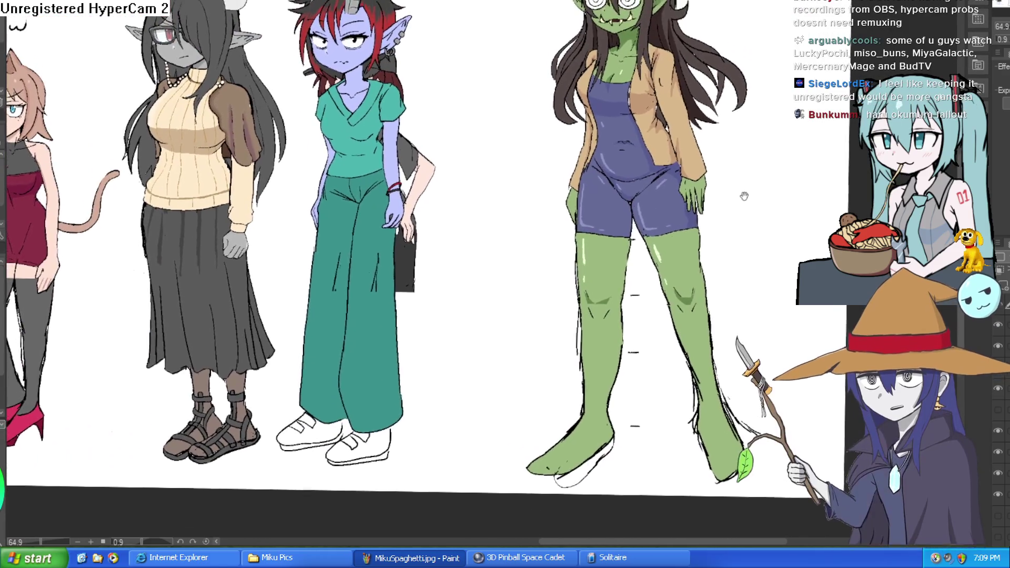
scroll(736, 216, "down", 3)
scroll(729, 223, "up", 4)
scroll(728, 226, "down", 3)
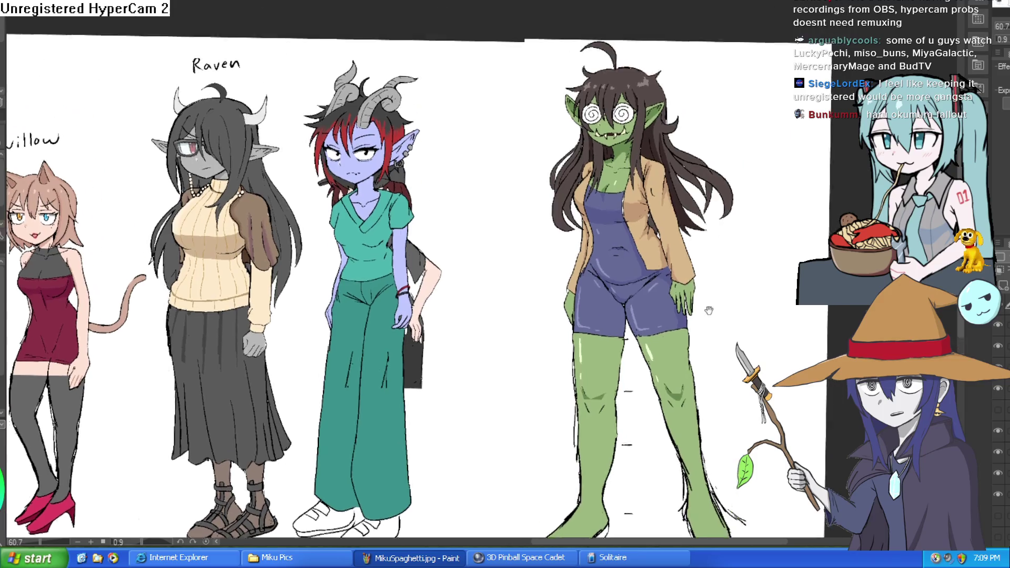
scroll(687, 222, "up", 2)
scroll(687, 222, "up", 2)
scroll(705, 263, "down", 3)
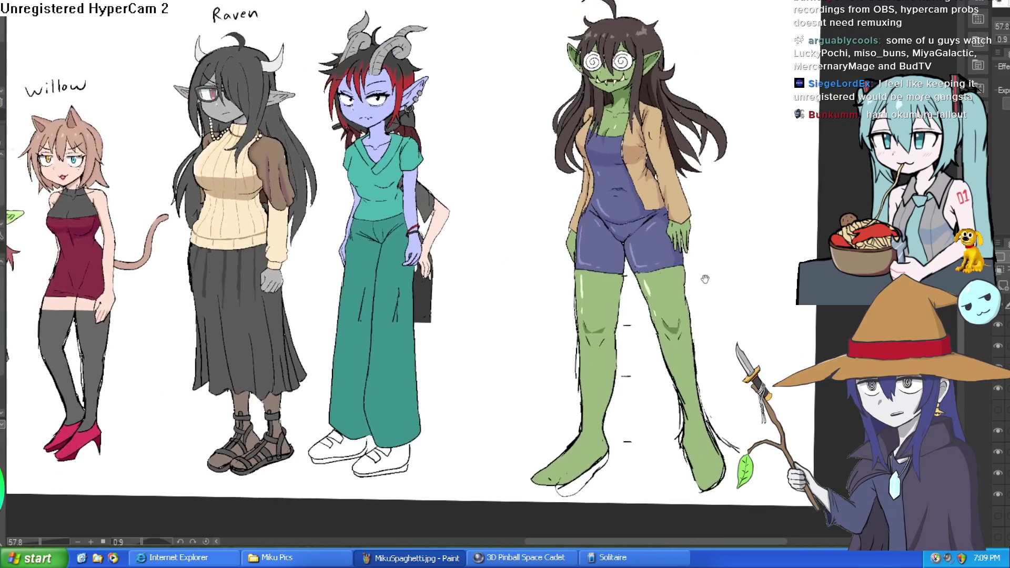
scroll(705, 231, "down", 2)
scroll(684, 220, "up", 8)
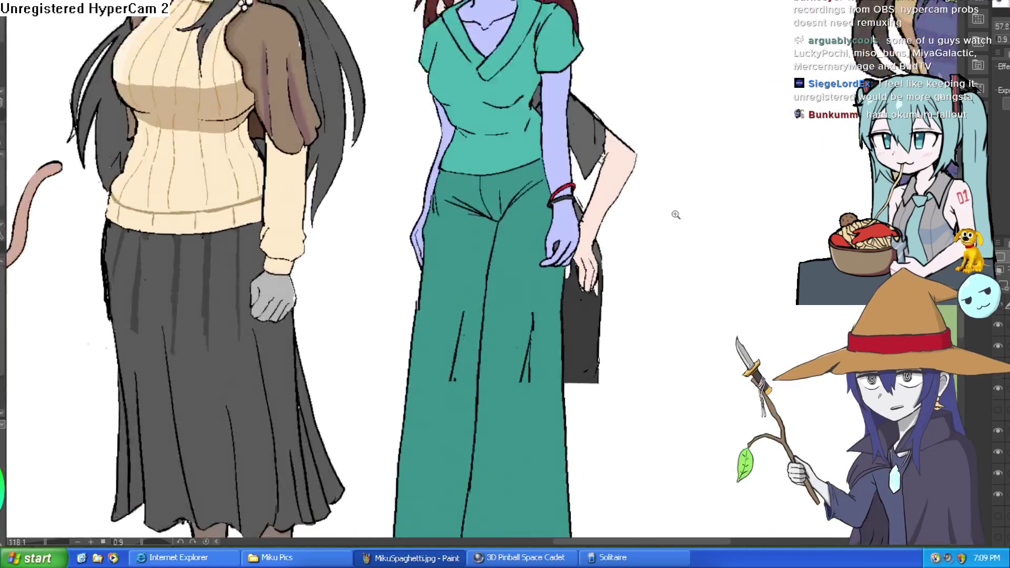
scroll(684, 226, "down", 3)
scroll(701, 225, "up", 2)
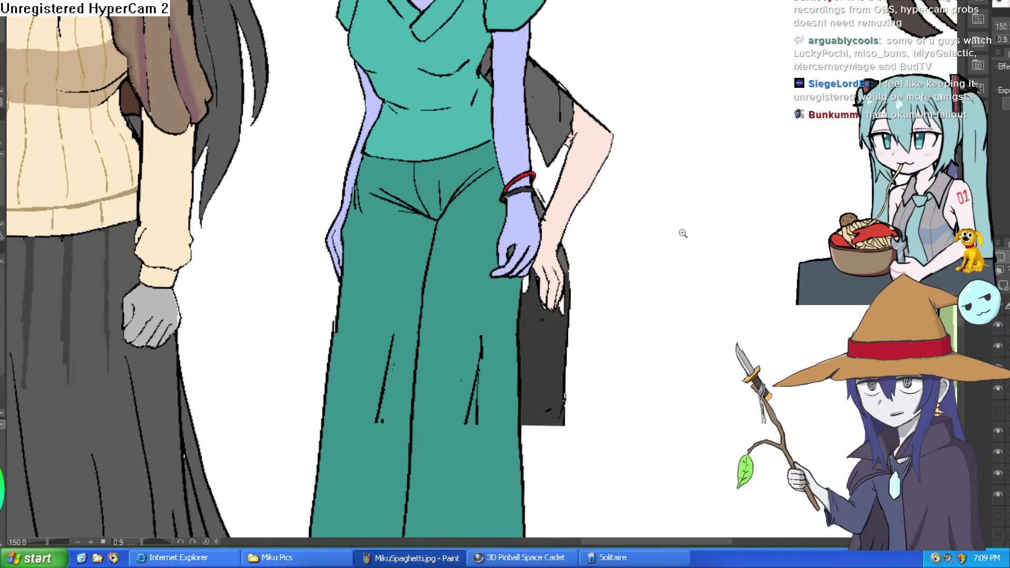
scroll(681, 232, "down", 2)
scroll(680, 180, "down", 2)
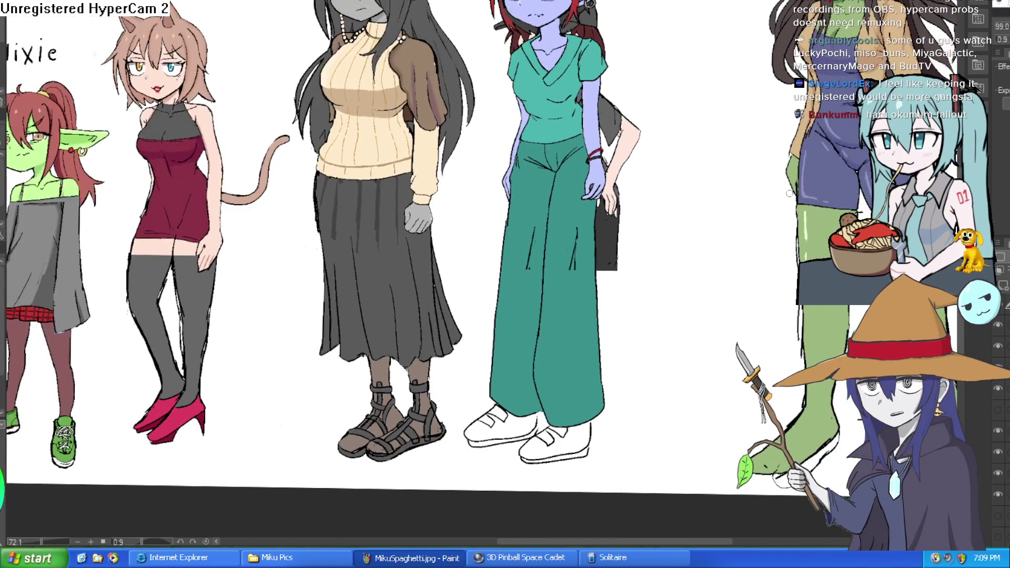
left_click(1001, 313)
left_click(1001, 313)
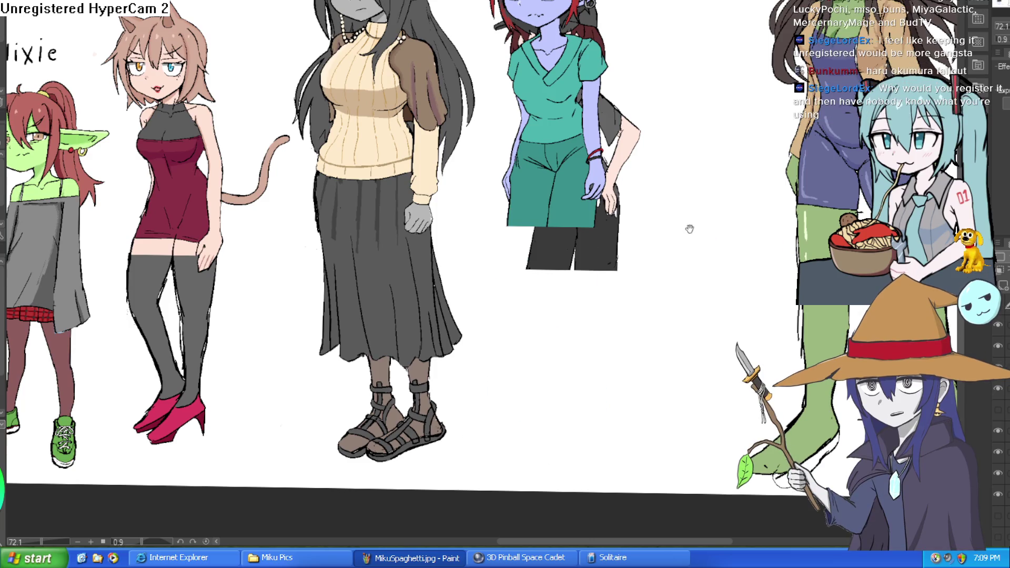
Shift the blue girl's upper body lower with Free Transform and apply it.
left_click_drag(690, 228, 683, 251)
key("ctrl+t")
mouse_move(574, 174)
left_mouse_down()
mouse_move(577, 209)
mouse_move(563, 239)
left_mouse_up()
left_click(510, 326)
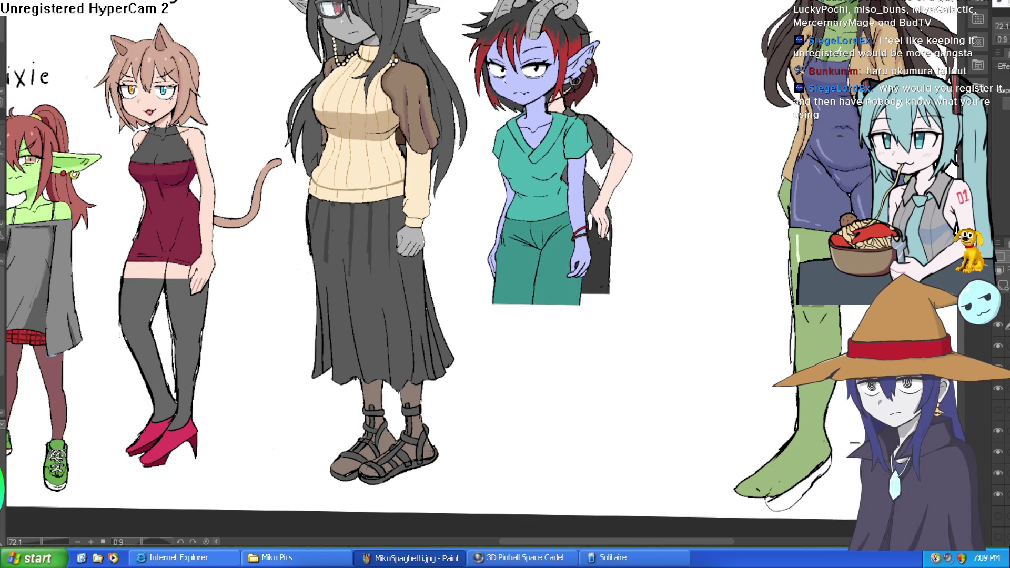
Show the trousers-and-shoes layer, then raise it slightly and narrow it from the right.
left_click(1003, 310)
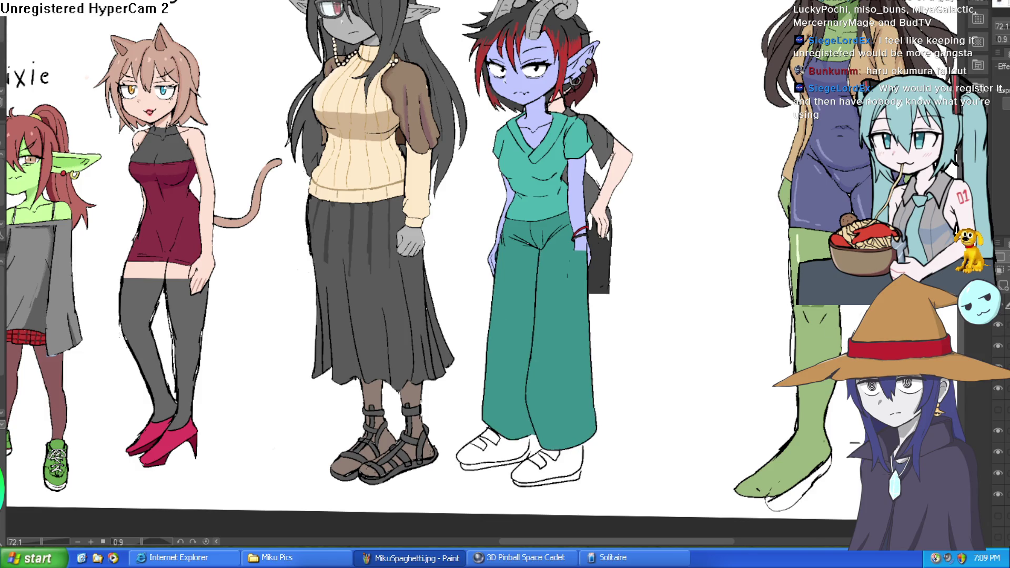
key("ctrl+t")
left_click_drag(573, 397, 571, 378)
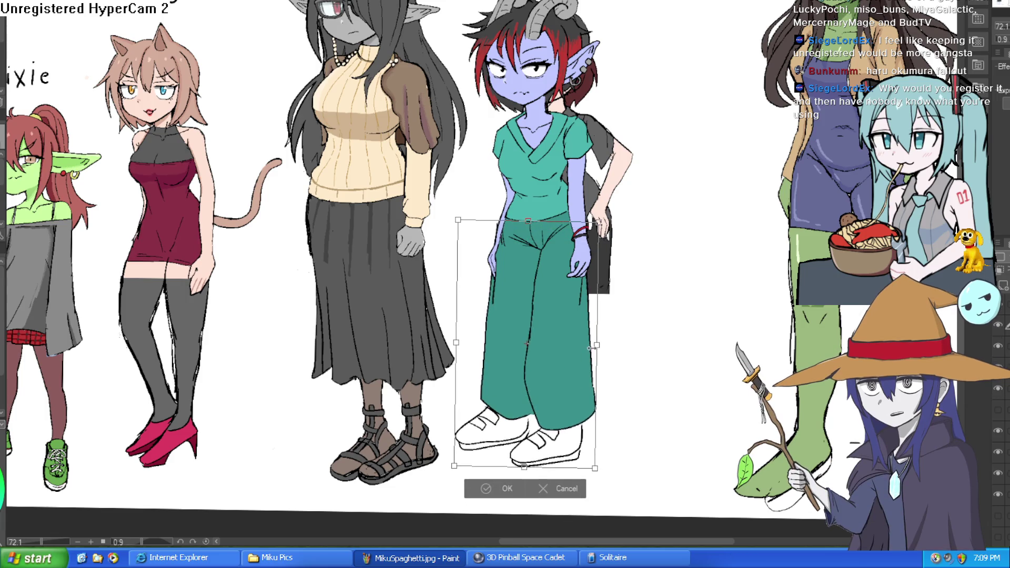
left_click_drag(597, 347, 592, 347)
left_click_drag(564, 379, 568, 378)
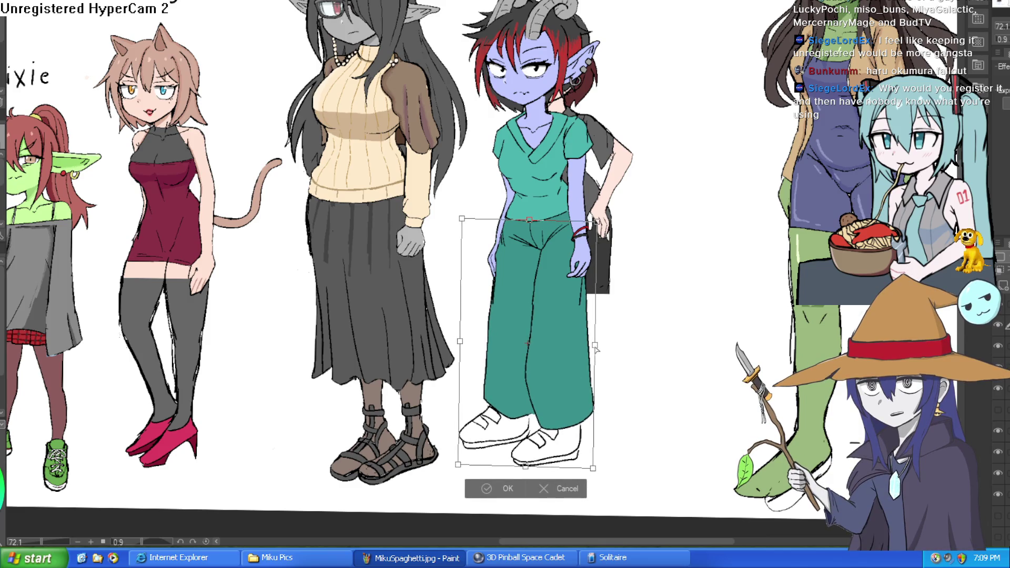
left_click_drag(596, 345, 593, 347)
left_click(488, 489)
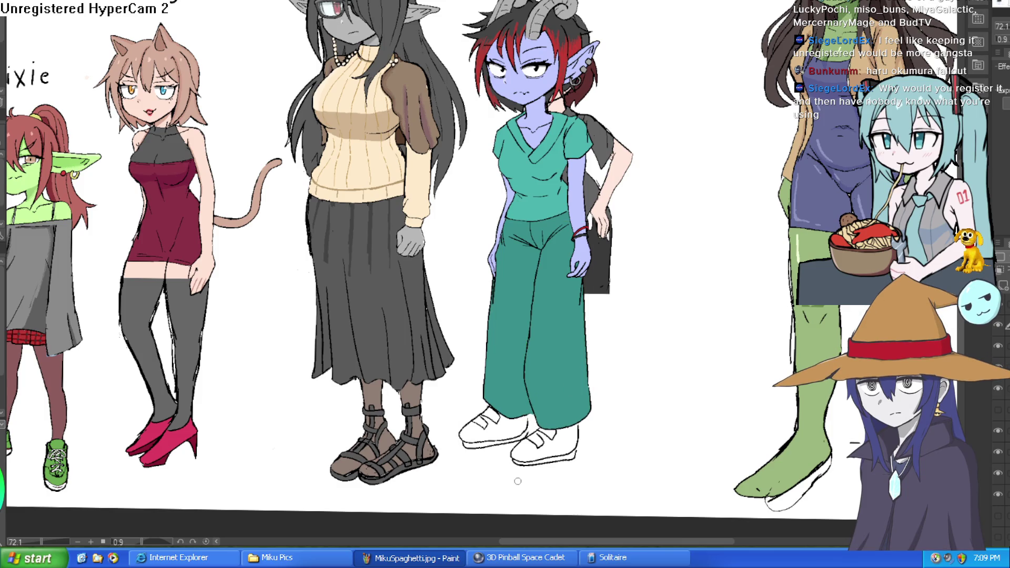
scroll(529, 441, "up", 5)
scroll(742, 258, "down", 8)
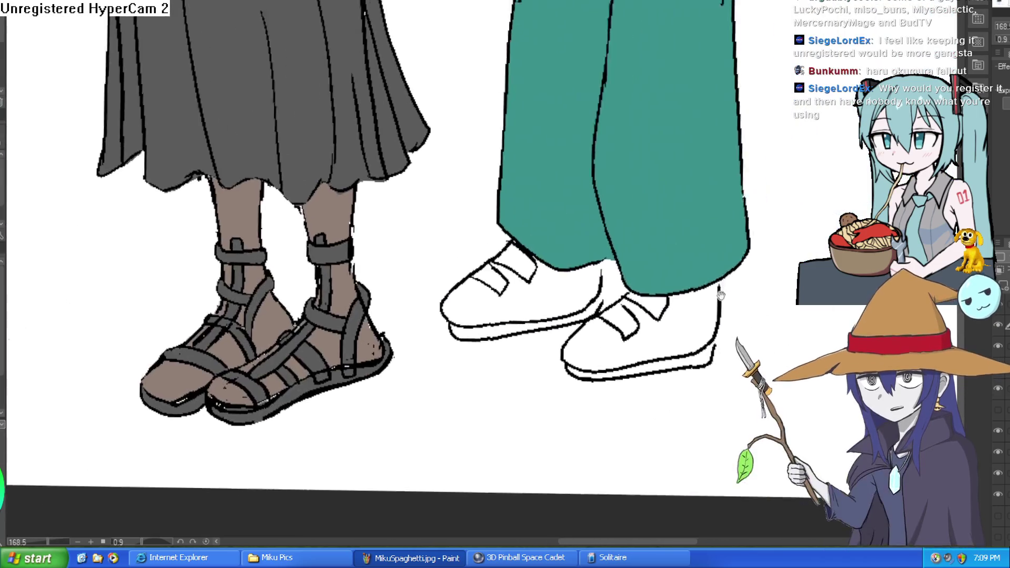
scroll(739, 264, "down", 2)
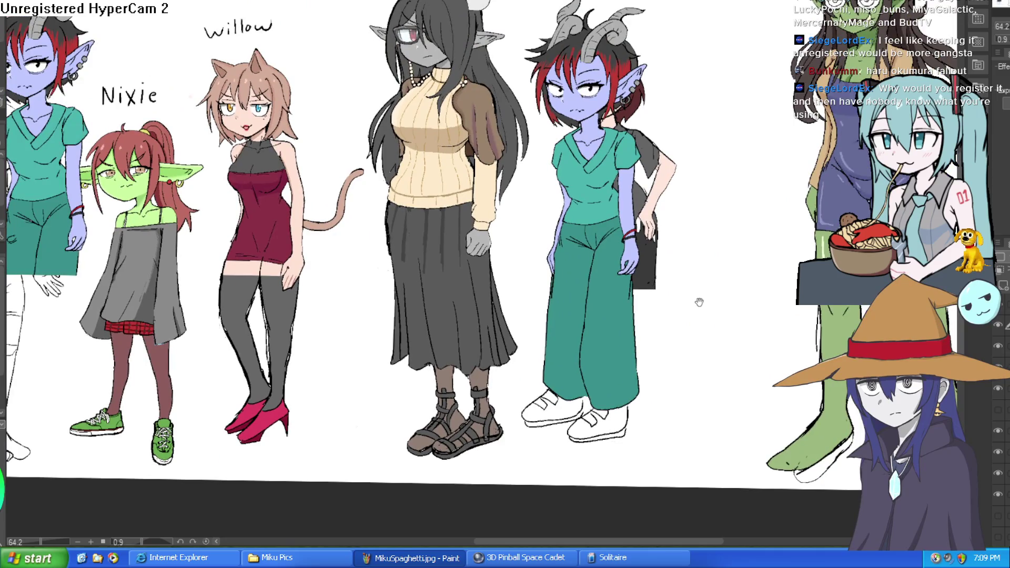
scroll(605, 214, "up", 3)
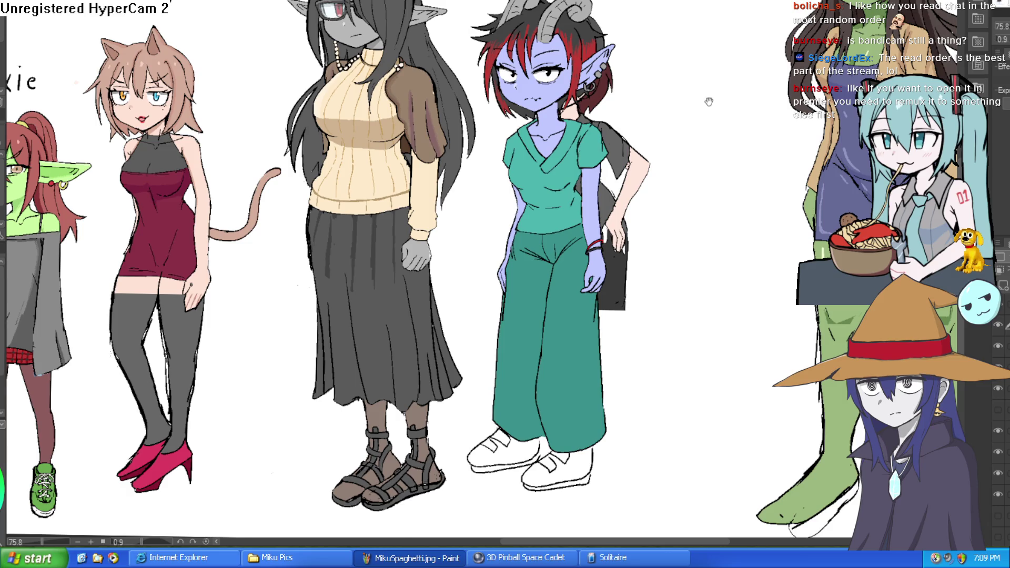
Pan the lineup to bring the willow label into view.
left_click_drag(709, 100, 694, 150)
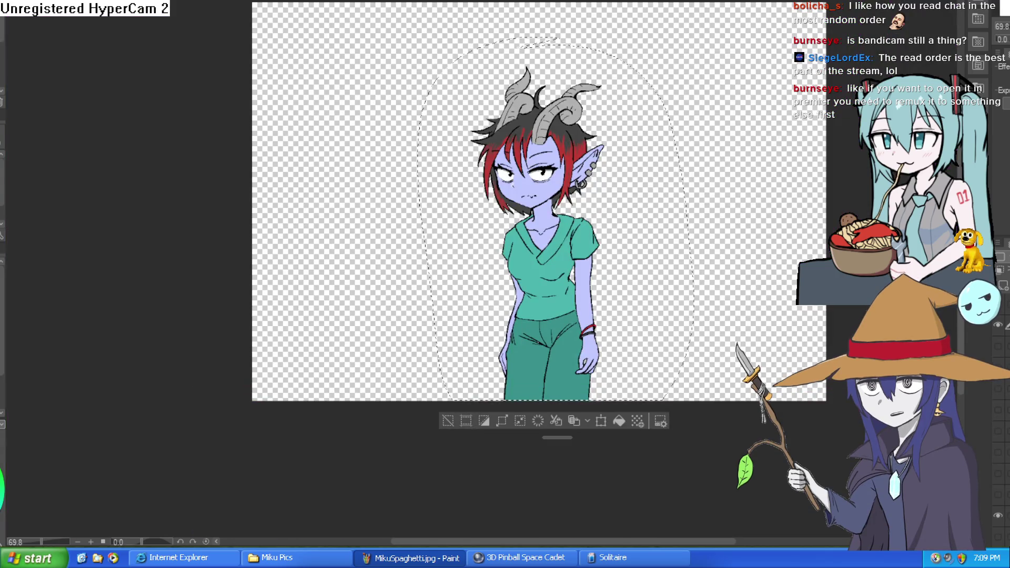
key("ctrl+alt+0")
key("ctrl+d")
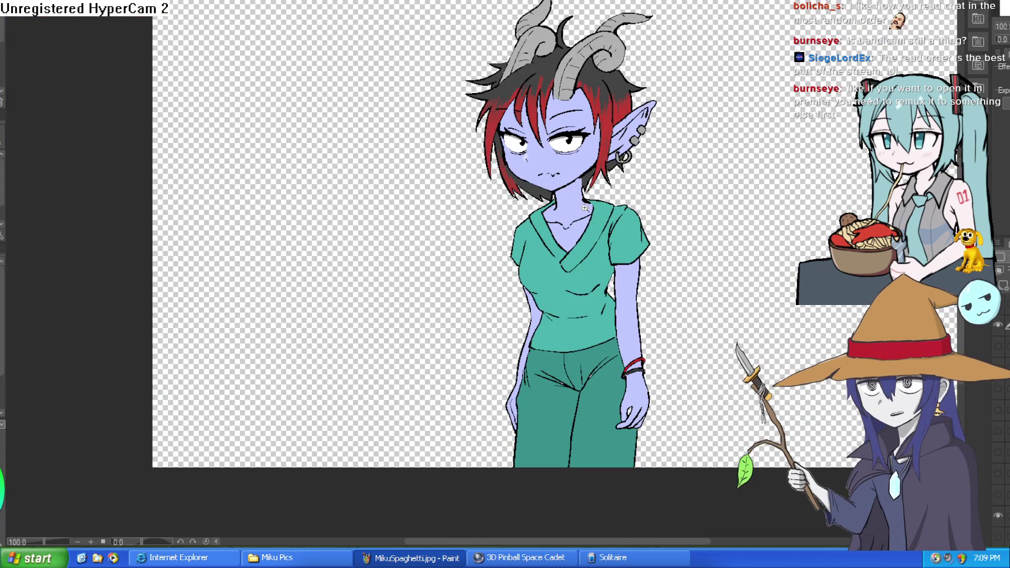
scroll(585, 208, "up", 3)
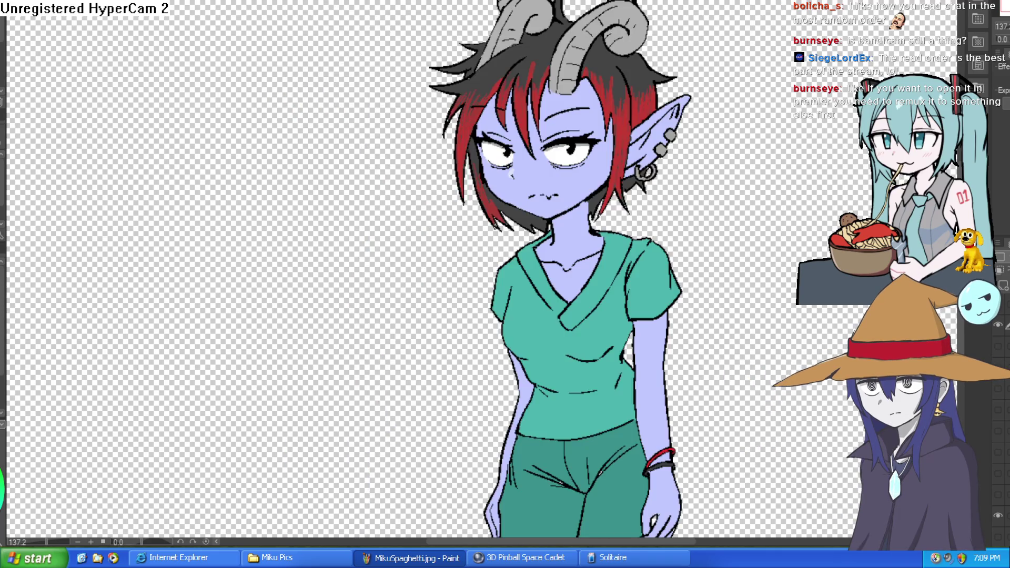
key("h")
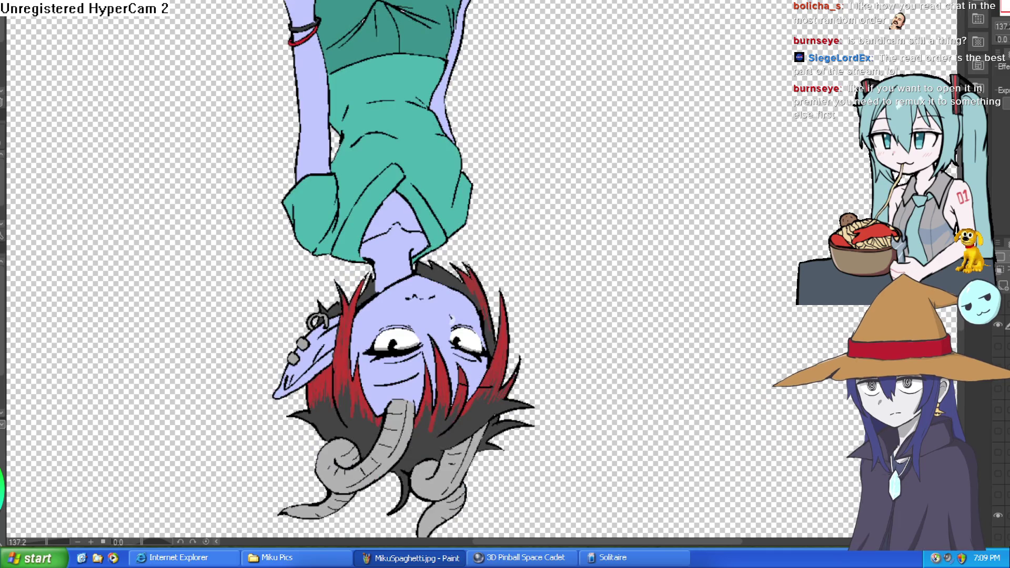
key("h")
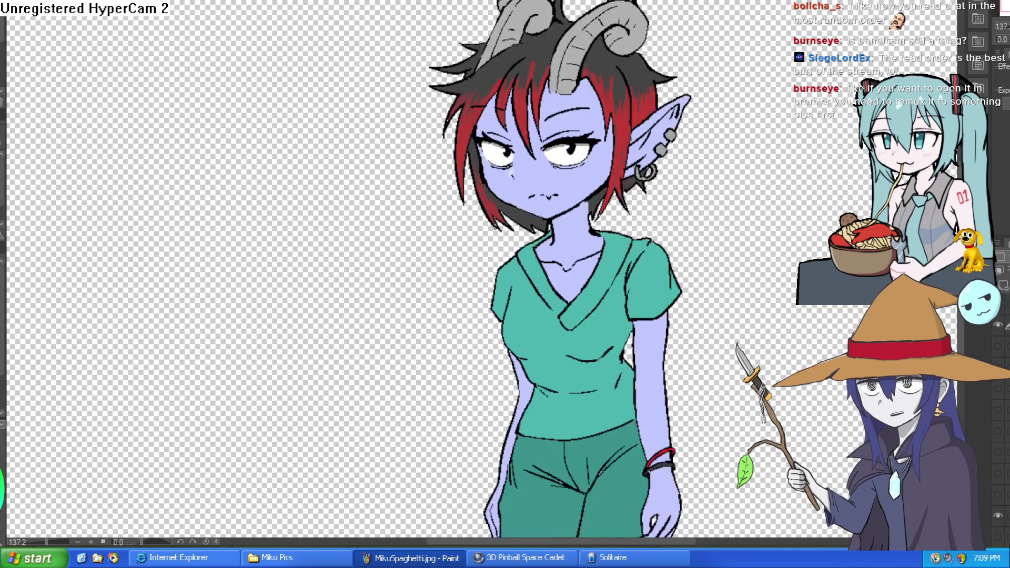
scroll(642, 204, "down", 3)
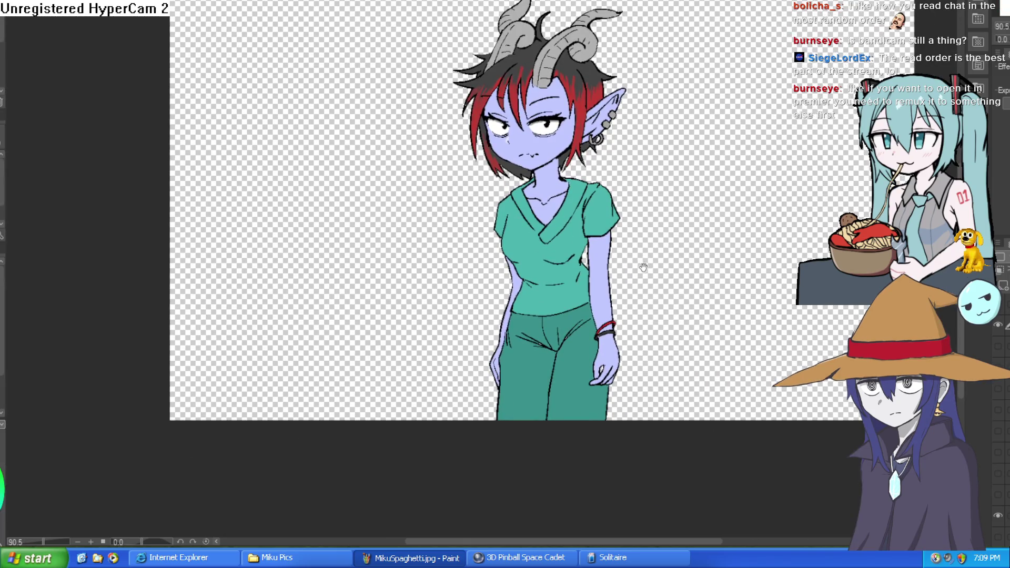
left_click_drag(643, 267, 635, 156)
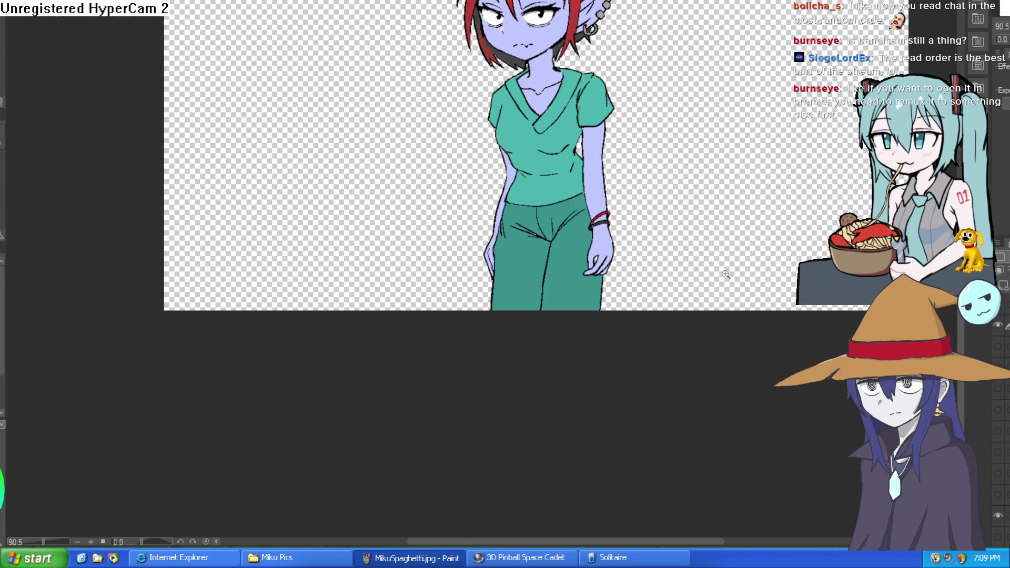
Toggle the girl's layer off and on, then zoom and pan from her torso to her horned head.
left_click(559, 268)
left_click(998, 326)
left_click(998, 326)
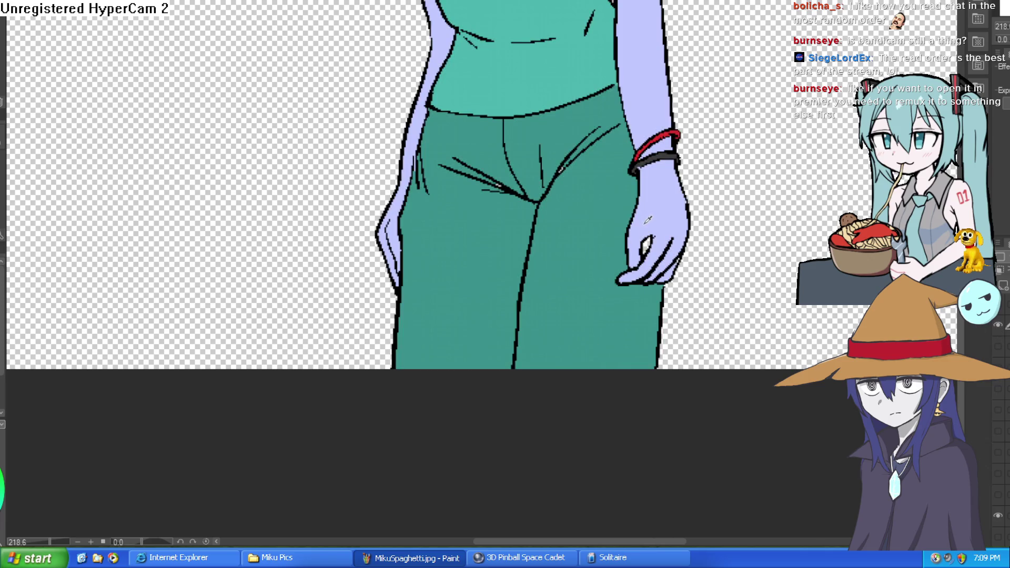
scroll(729, 169, "down", 2)
left_click_drag(726, 140, 705, 269)
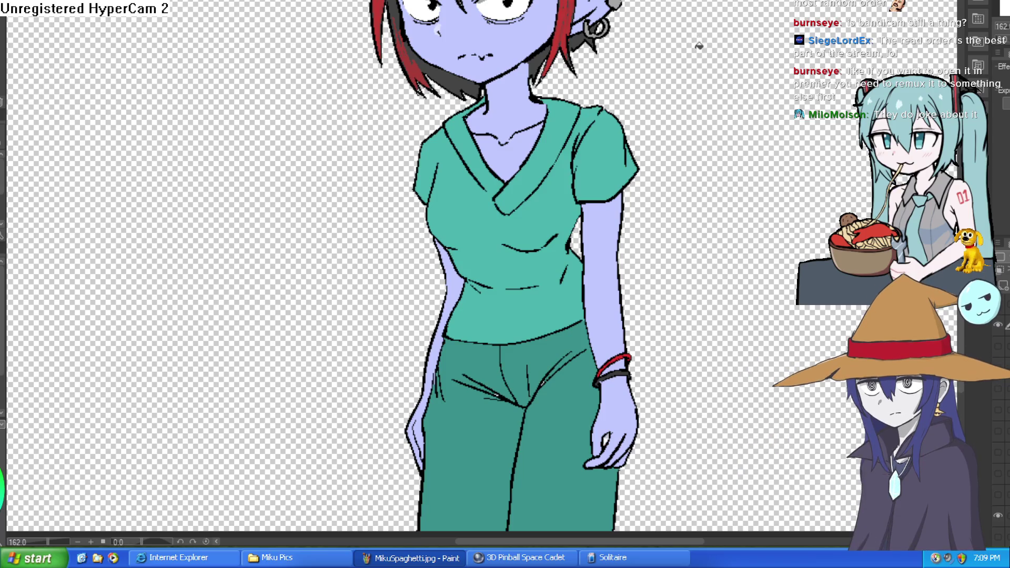
left_click_drag(699, 46, 668, 172)
scroll(639, 139, "up", 3)
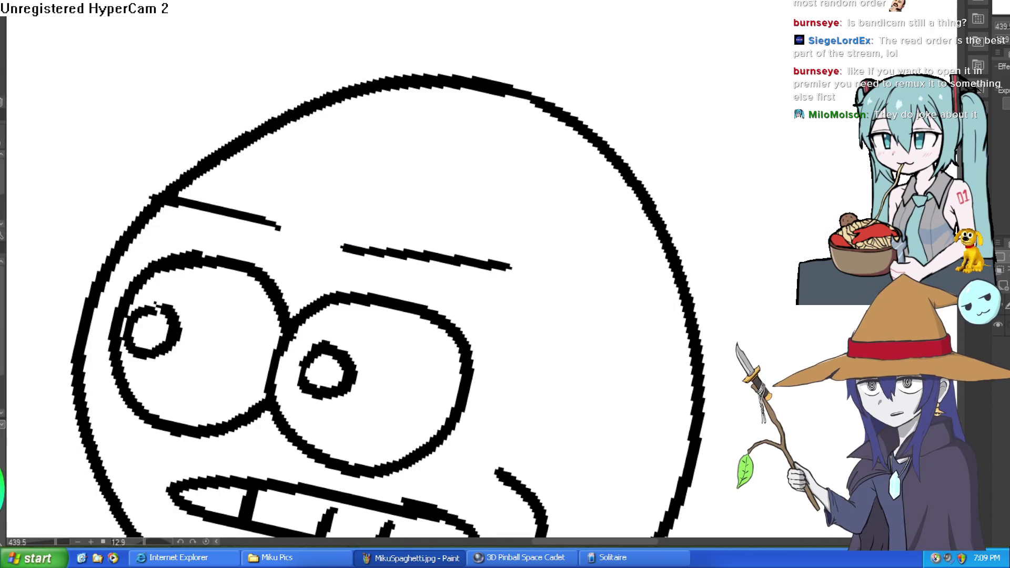
Mirror the goggled girl's drawing horizontally and back, then zoom around the viking's belt and pouch.
left_click_drag(668, 7, 661, 45)
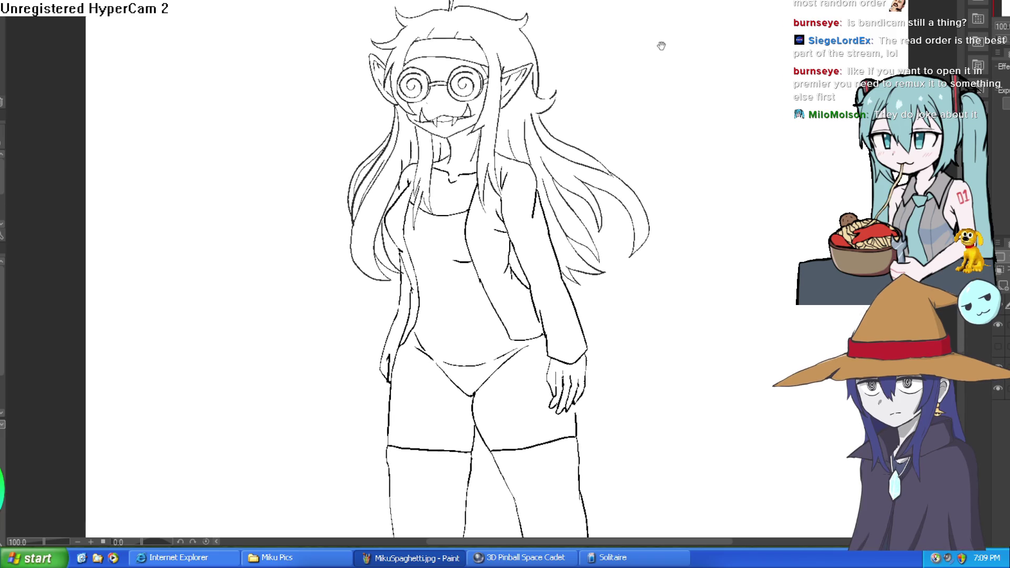
key("h")
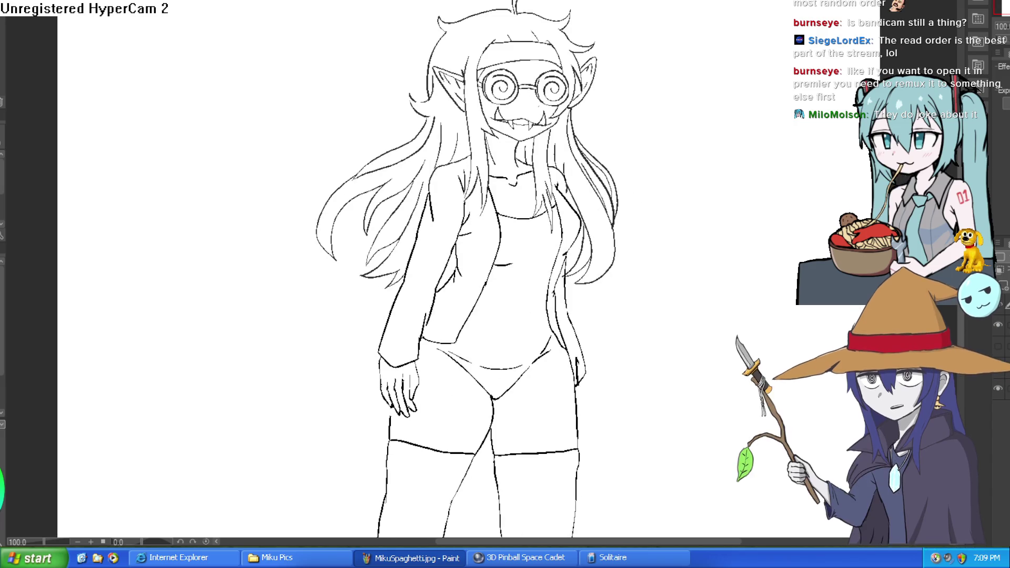
key("h")
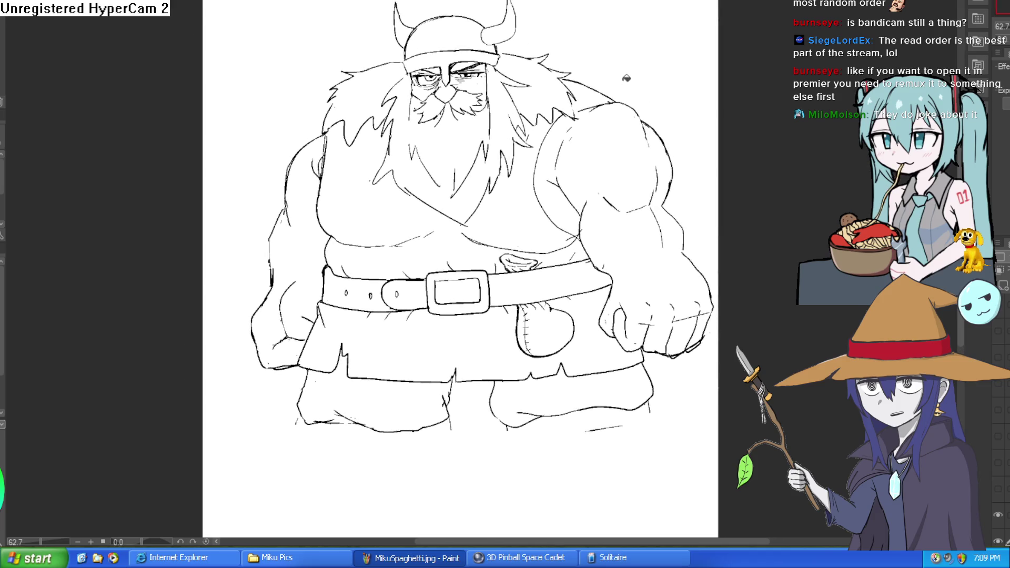
left_click(611, 302)
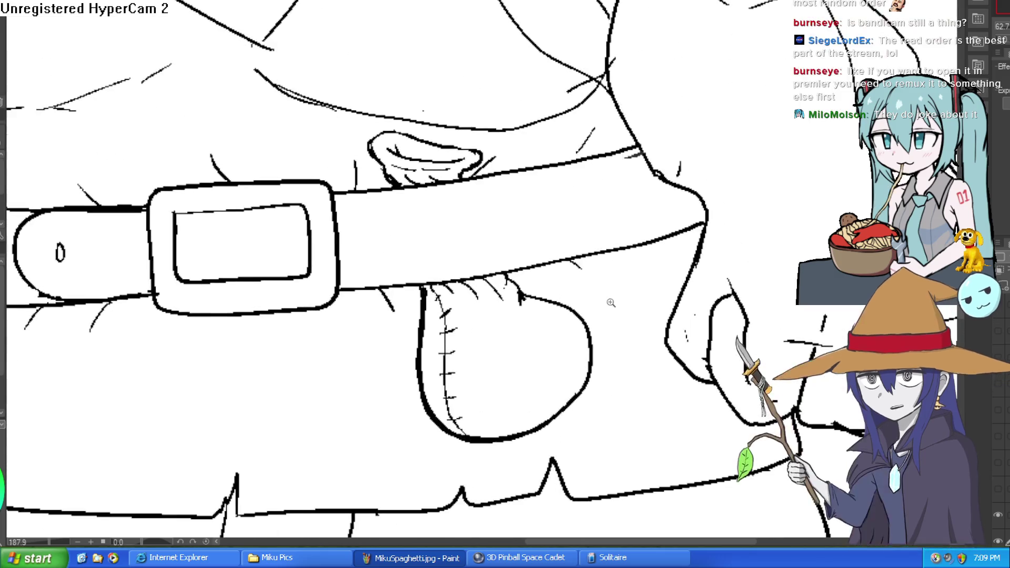
scroll(608, 295, "down", 2)
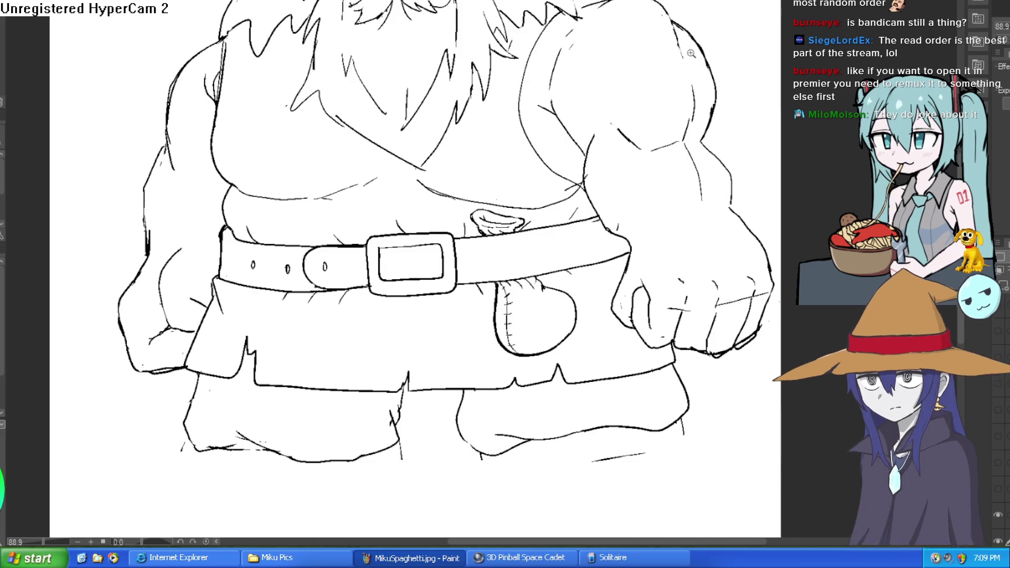
scroll(691, 53, "down", 3)
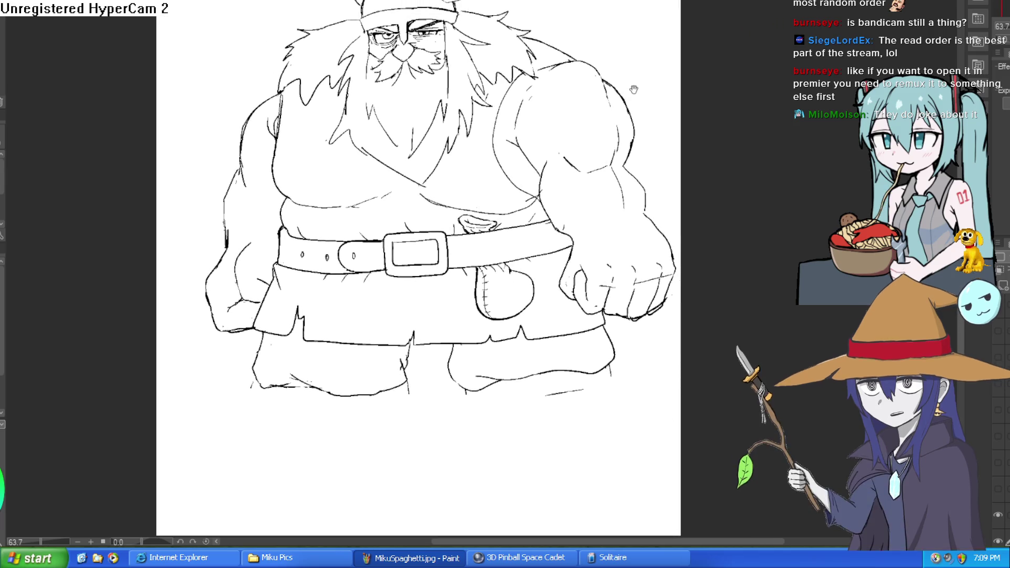
scroll(626, 73, "up", 2)
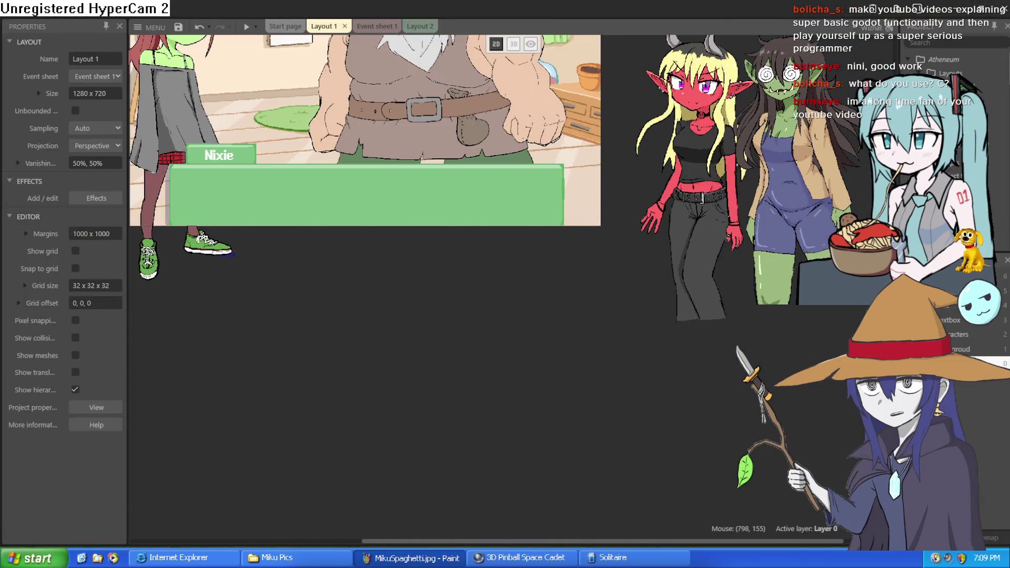
Scroll through Event sheet 1's dialogue events, including the left-click 'Teehee I'm a goblin lol' text.
mouse_move(423, 18)
left_mouse_down()
mouse_move(427, 142)
mouse_move(445, 231)
left_mouse_up()
scroll(445, 230, "left", 2)
scroll(514, 118, "left", 2)
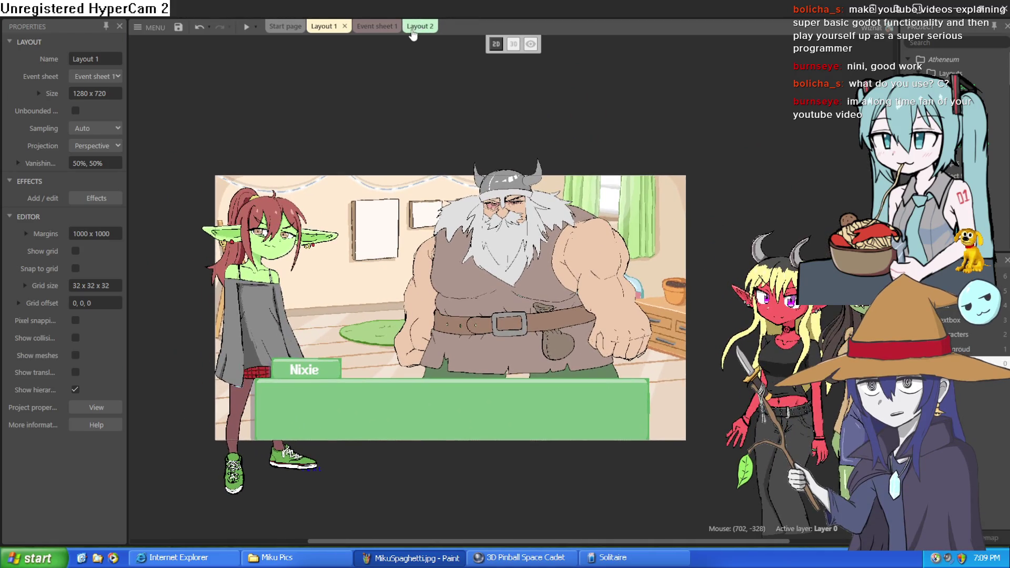
left_click(392, 27)
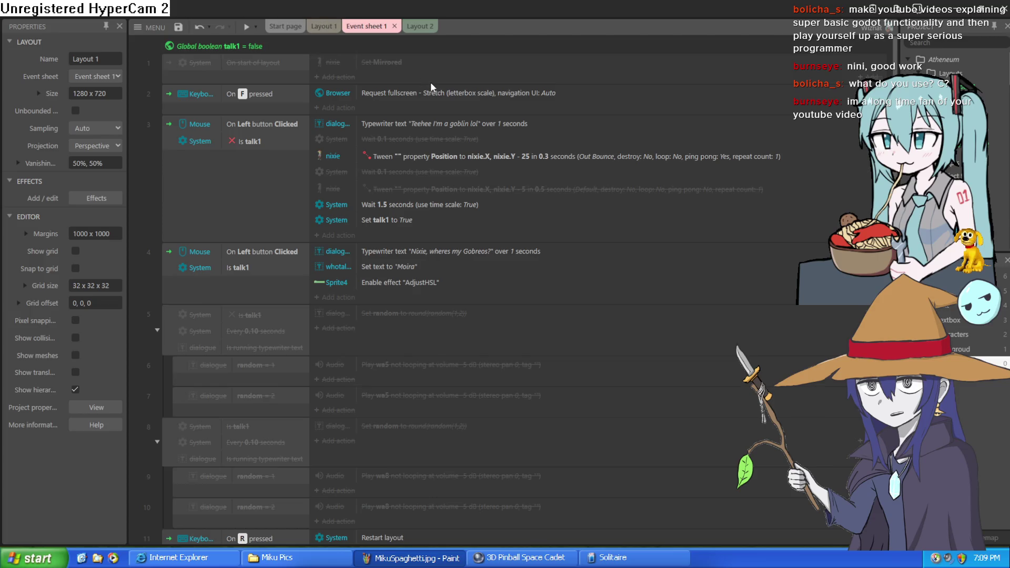
scroll(436, 67, "down", 3)
scroll(436, 71, "up", 3)
scroll(426, 92, "down", 3)
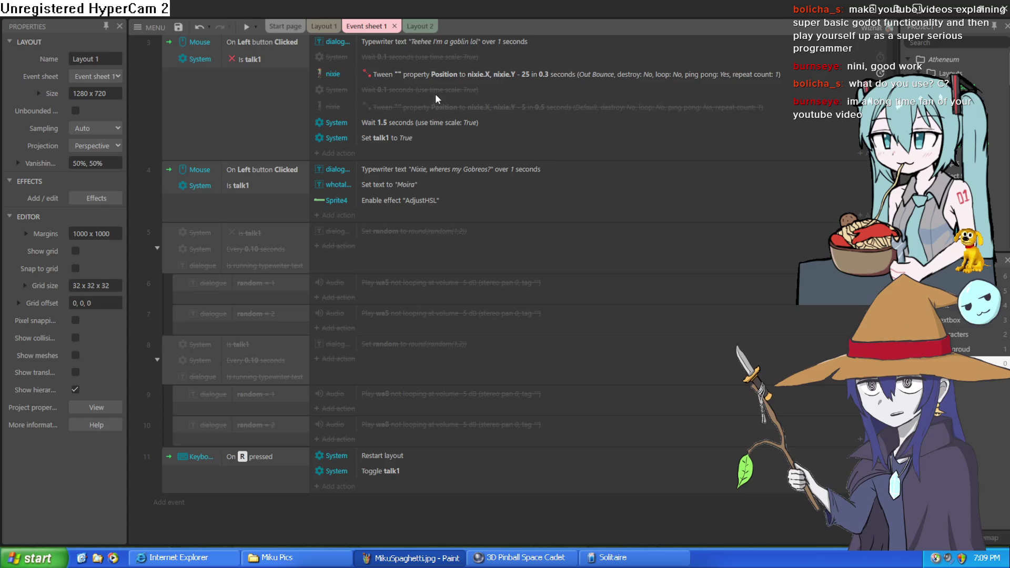
View the orc scene in Layout 2, recheck the events, then return to Layout 1's goblin-and-viking scene.
left_click(420, 29)
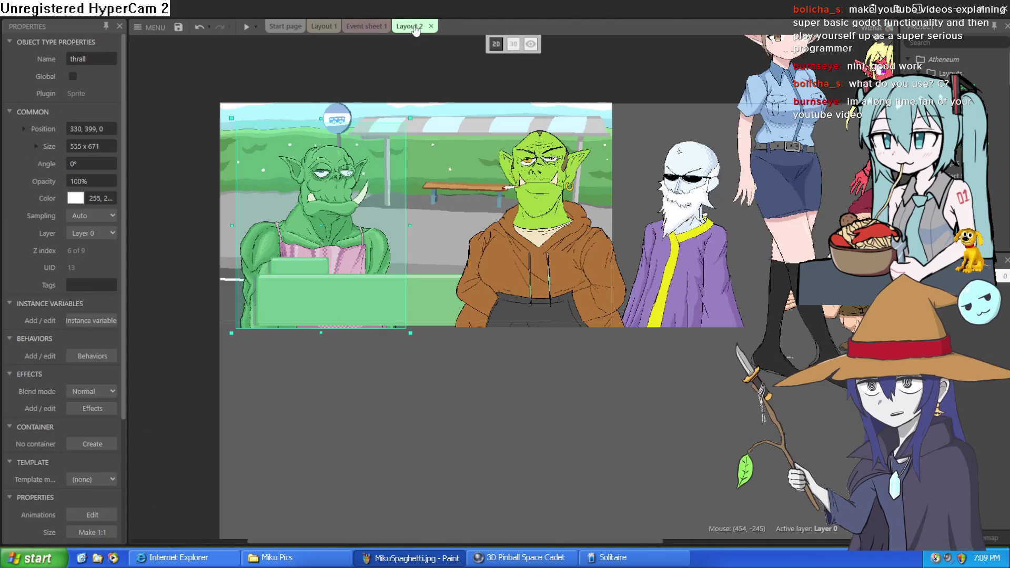
left_click(366, 28)
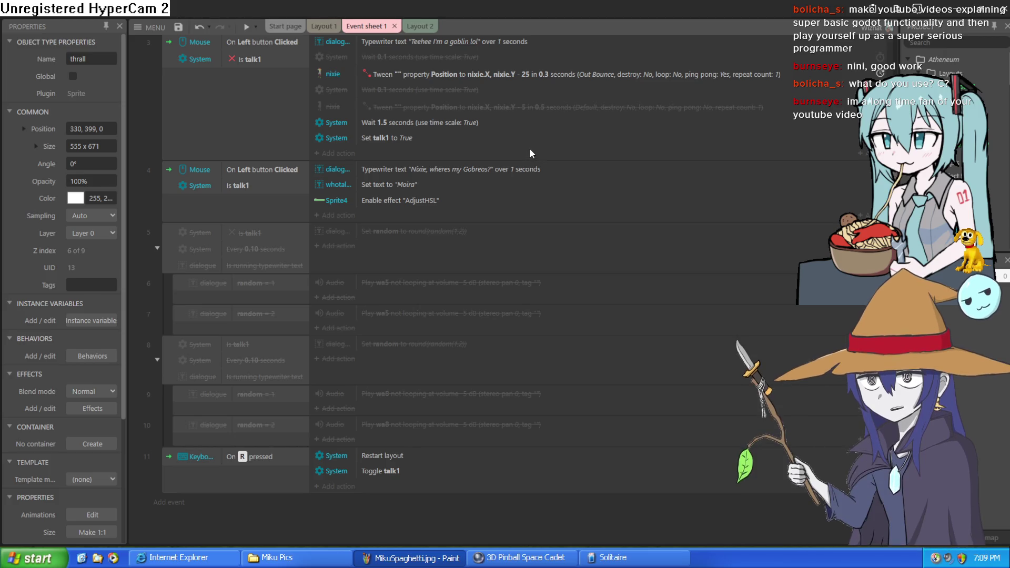
scroll(527, 150, "up", 3)
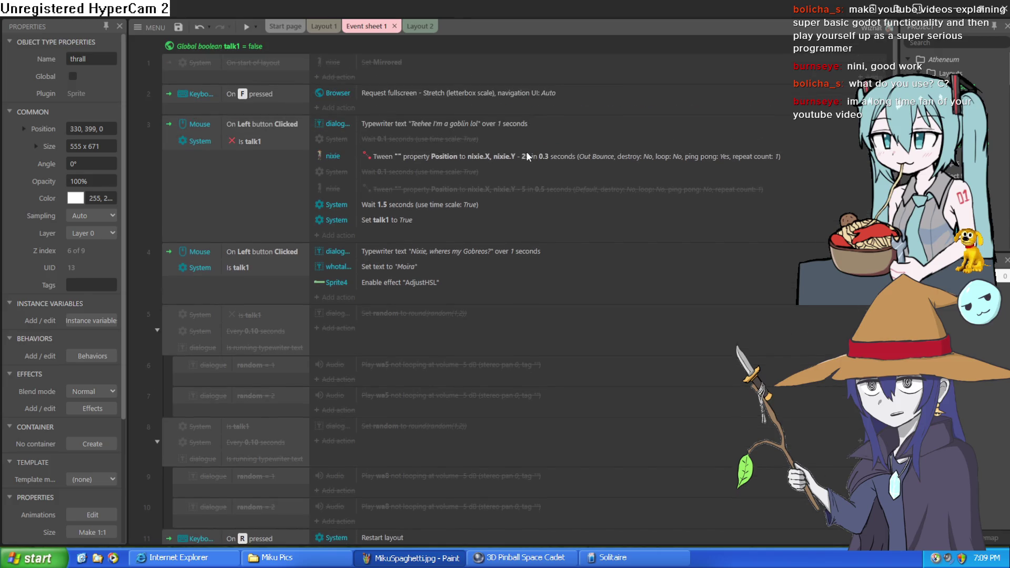
left_click(319, 26)
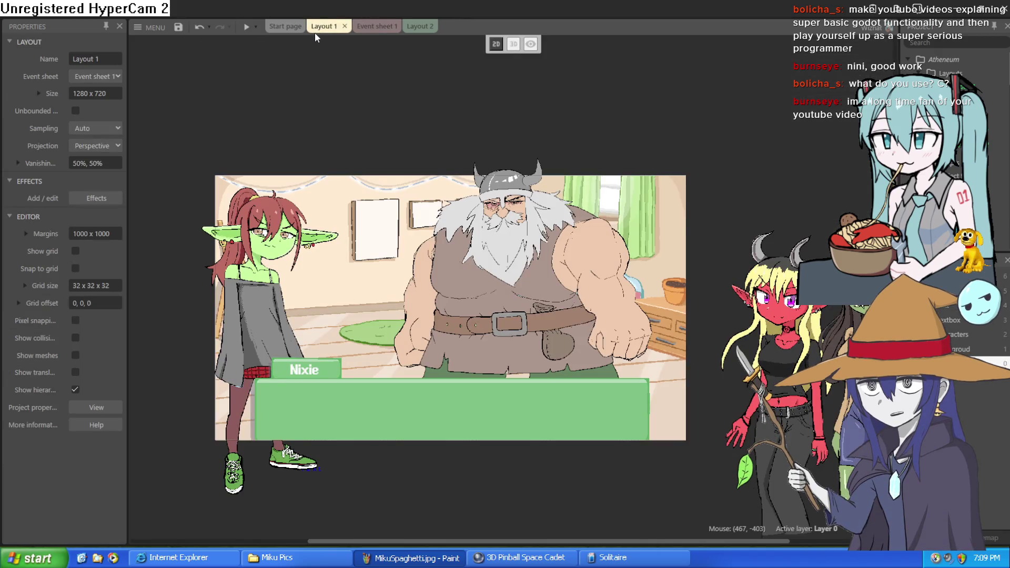